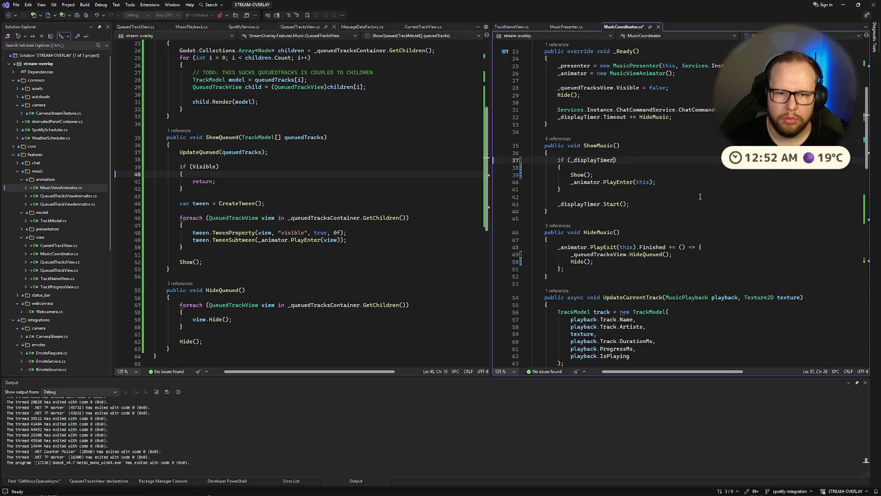
Step: Restore the original if (!Visible) check in ShowMusic and save MusicCoordinator
key("ctrl+y")
key("ctrl+y")
key("ctrl+y")
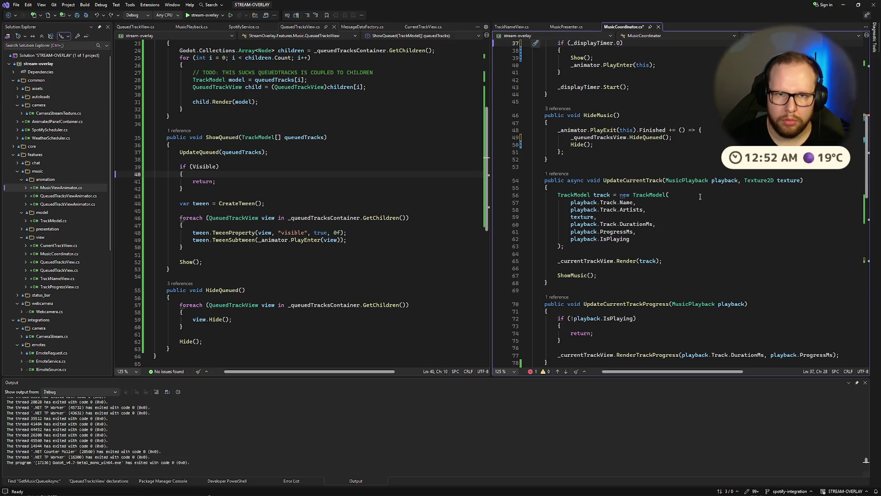
key("ctrl+z")
key("ctrl+z")
key("ctrl+s")
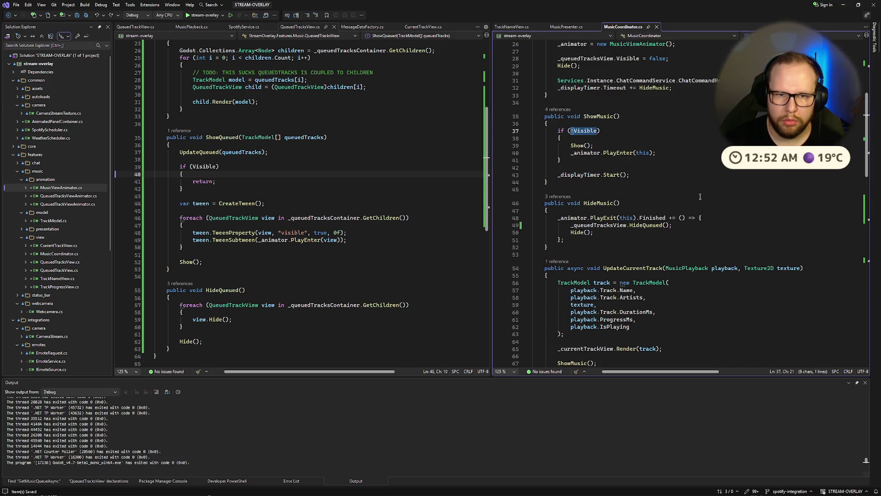
Step: Add a ShowMusic(); call inside the queue command's callback and save the file
scroll(700, 197, "down", 20)
left_click(627, 235)
key("Return")
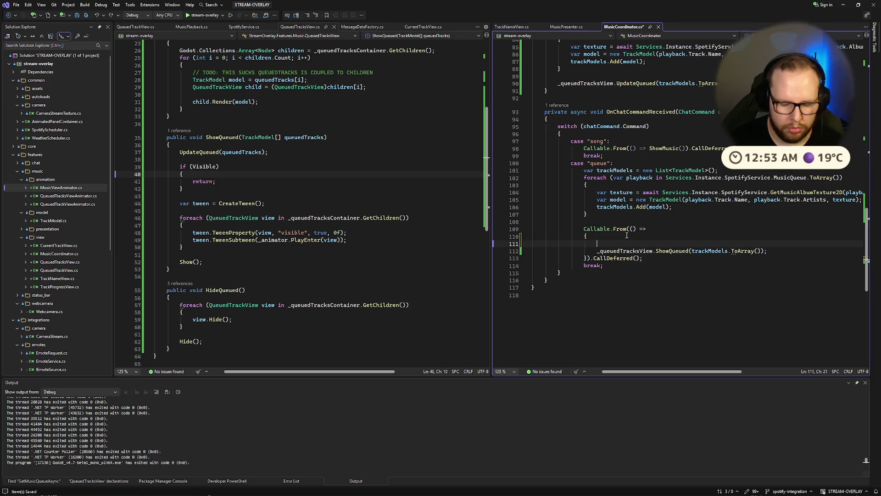
type("ShowMusic();")
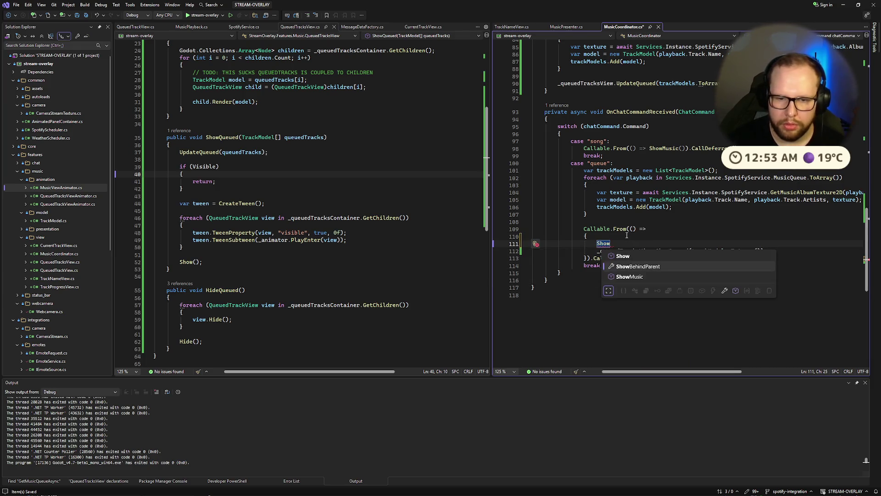
key("ctrl+s")
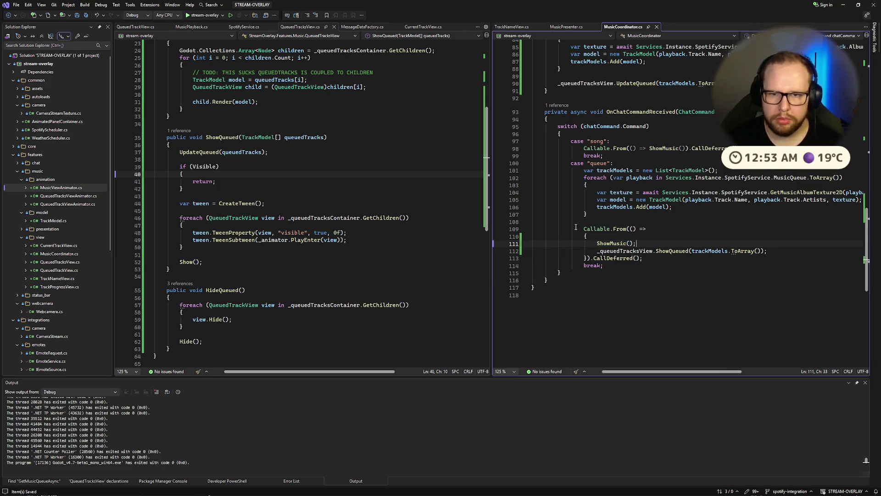
Step: Review the queue case's Callable.From block, then build and run the stream overlay
left_click(691, 155)
left_click(707, 148)
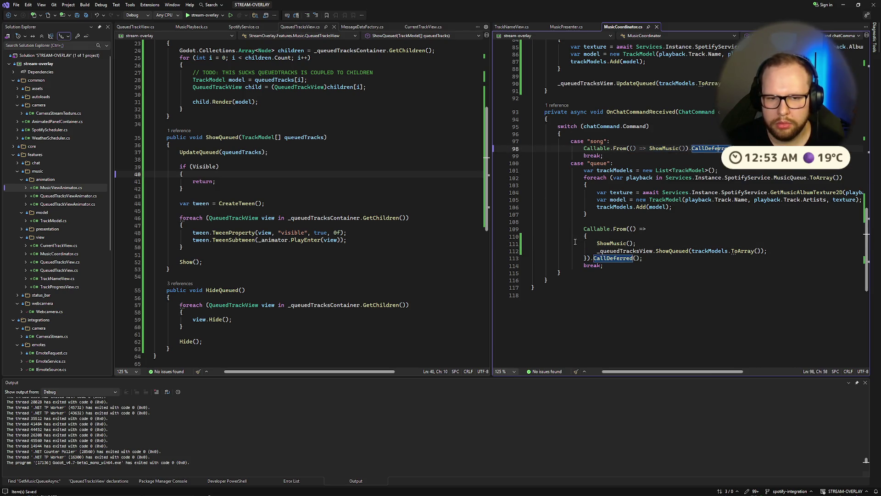
left_click_drag(582, 229, 663, 251)
left_click(643, 258)
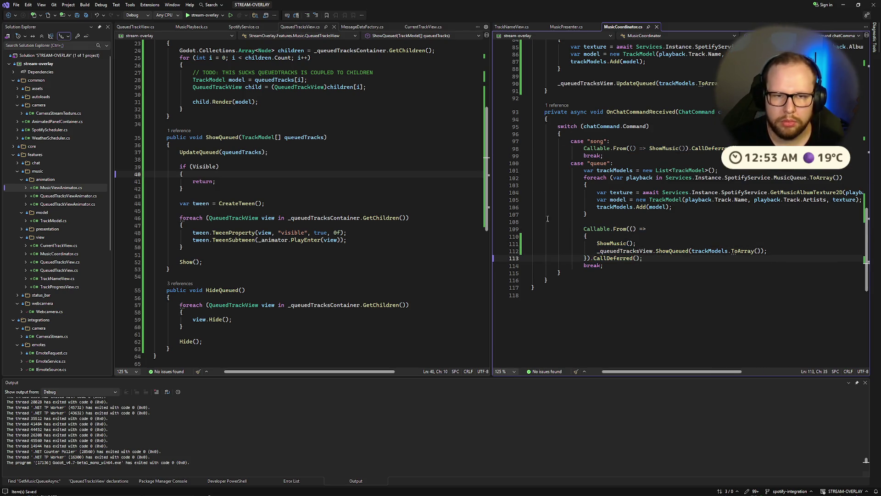
left_click(200, 16)
type("track")
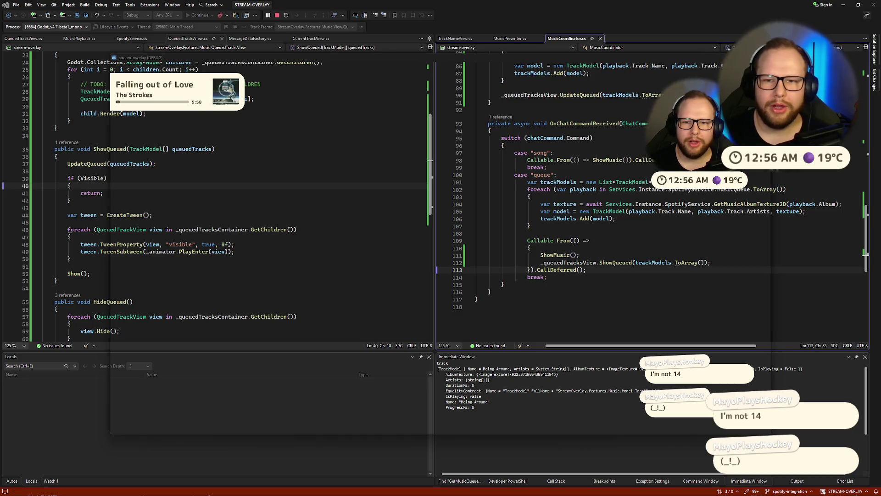
Step: Stop debugging the overlay and switch over to the Godot editor desktop
key("shift+F5")
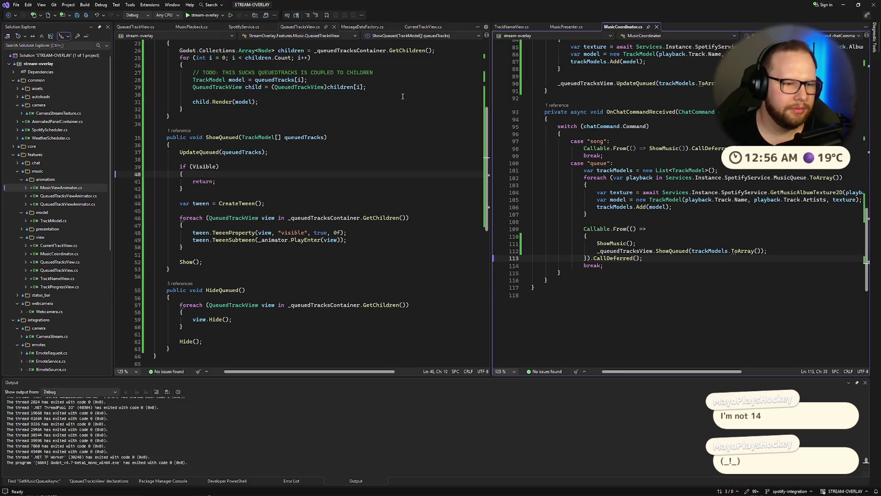
scroll(409, 140, "up", 10)
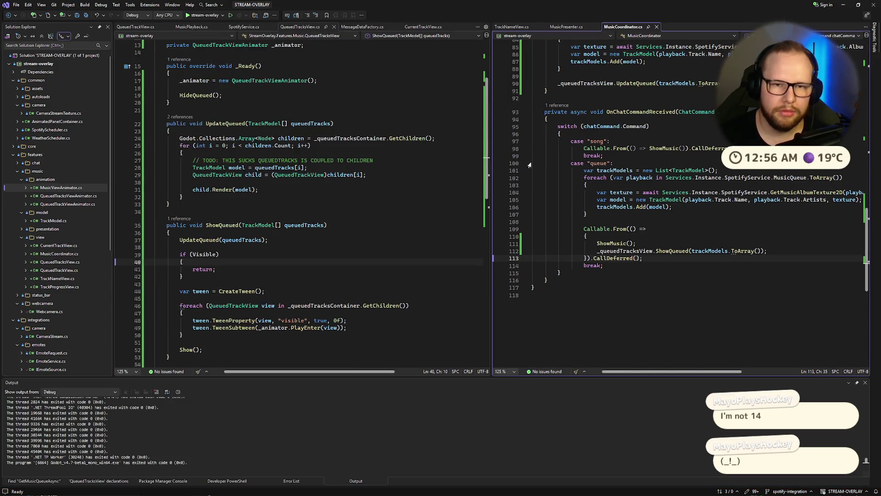
scroll(584, 189, "up", 20)
key("ctrl+super+Right")
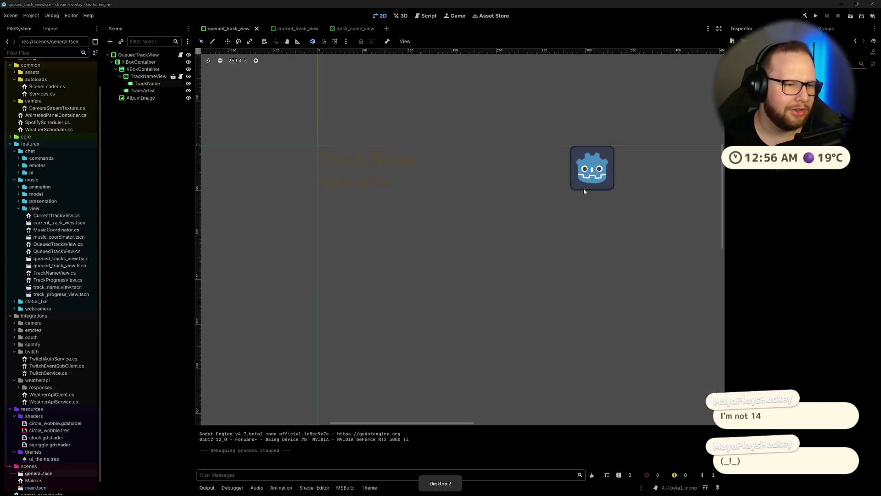
Step: Close the track_name_view, current_track_view and queued_track_view scene tabs
left_click(356, 28)
left_click(269, 30)
left_click(246, 30)
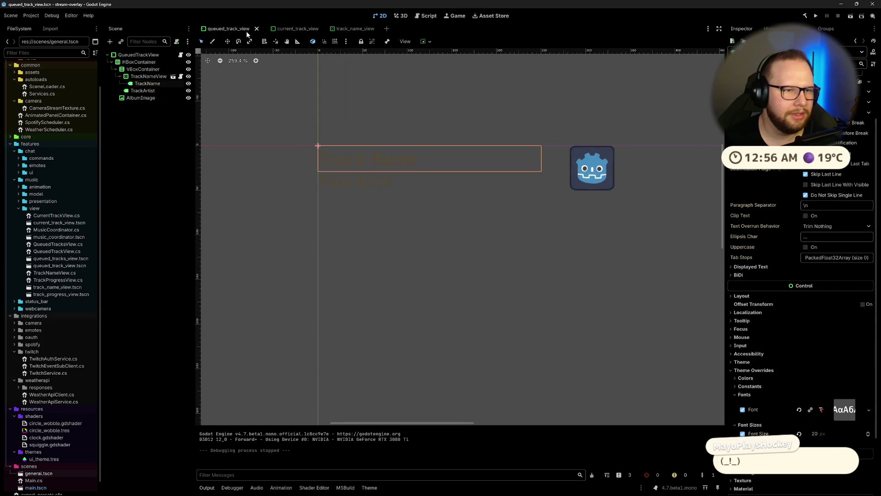
left_click(257, 30)
left_click(257, 29)
left_click(256, 30)
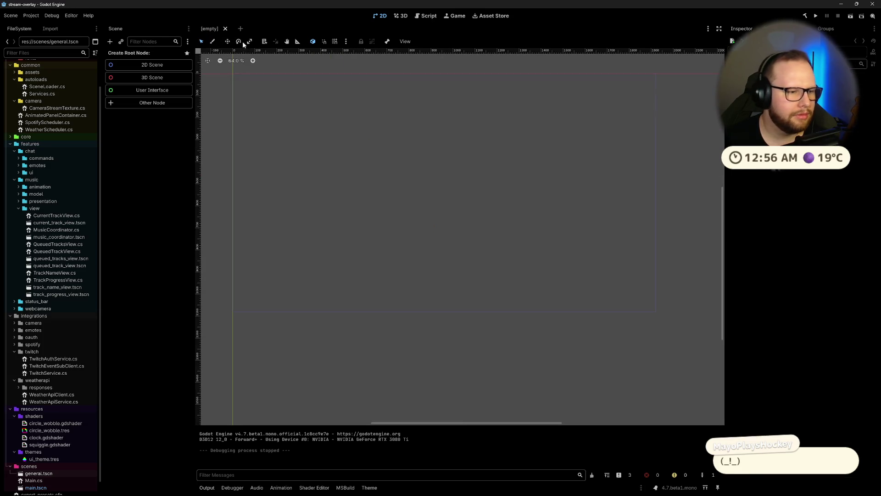
scroll(51, 249, "up", 2)
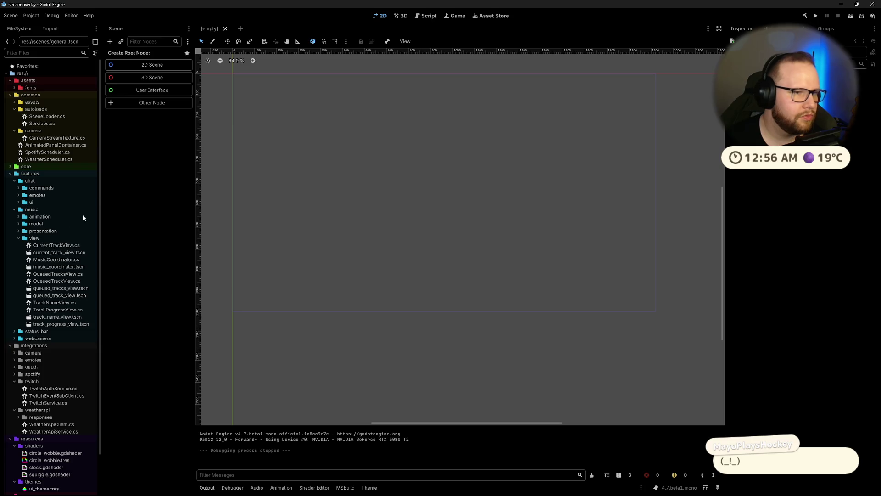
scroll(69, 236, "down", 3)
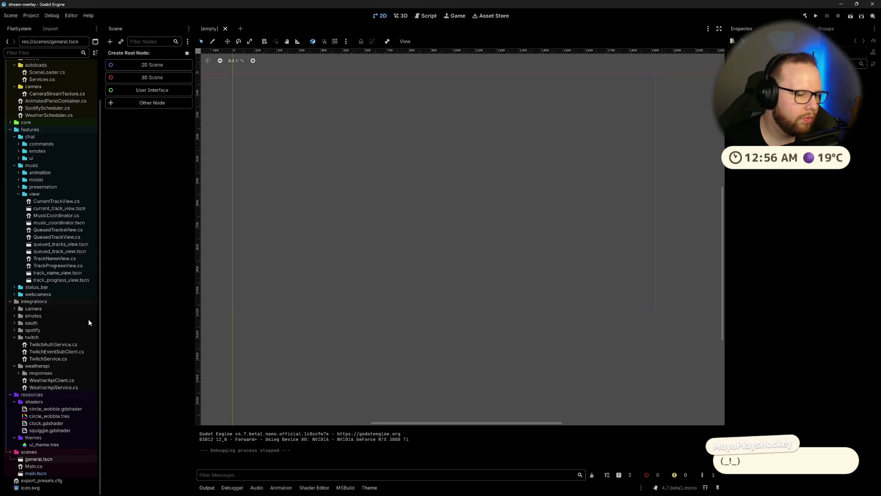
Step: Create a new 2D scene named balls in the scenes folder
right_click(43, 450)
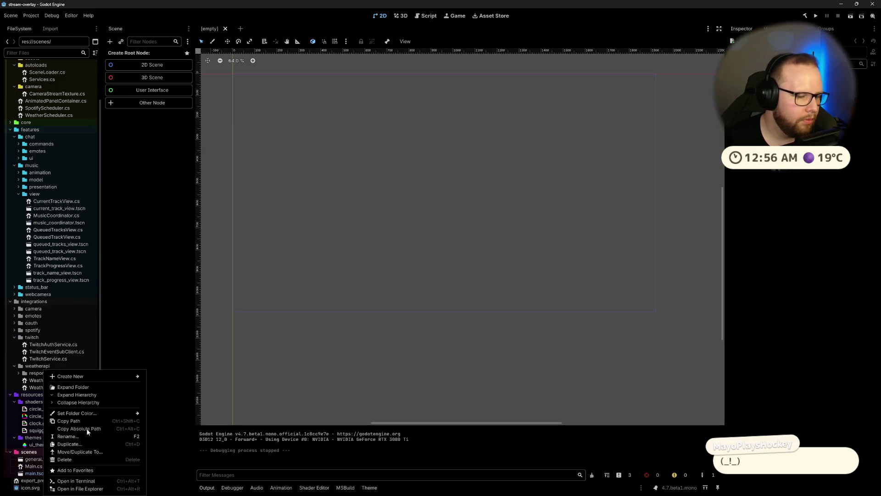
mouse_move(91, 377)
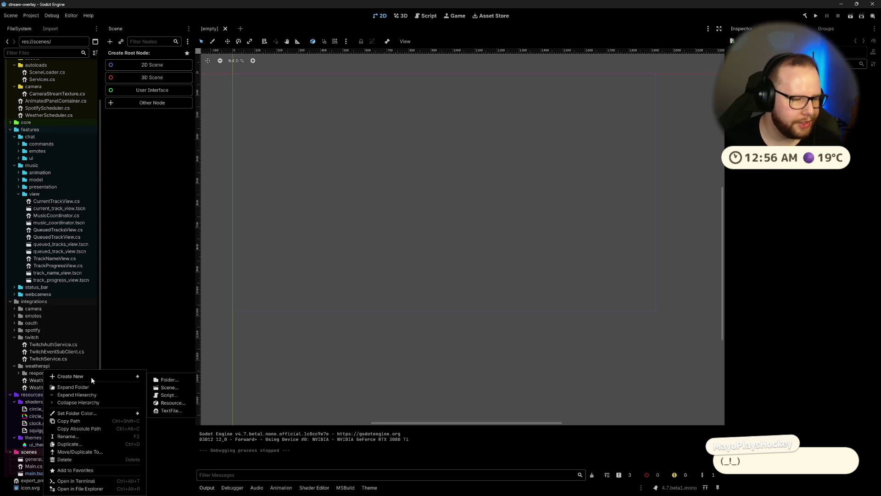
left_click(171, 387)
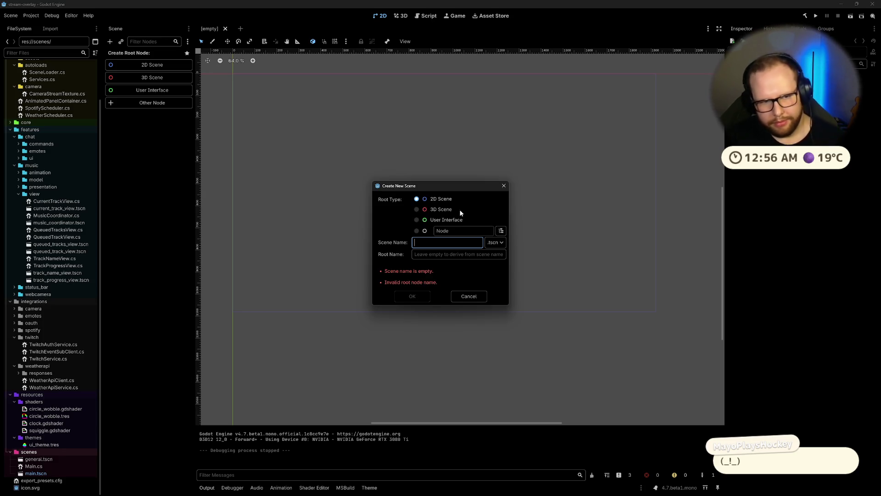
left_click(435, 243)
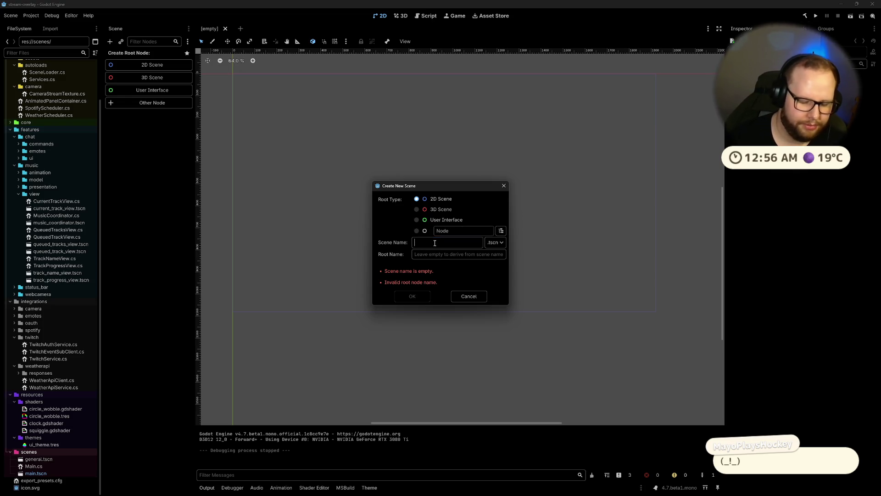
type("bballs")
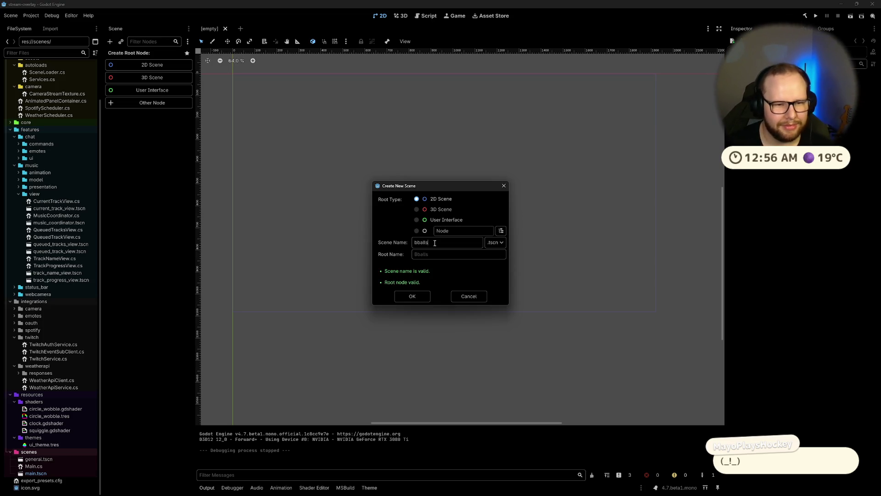
key("BackSpace")
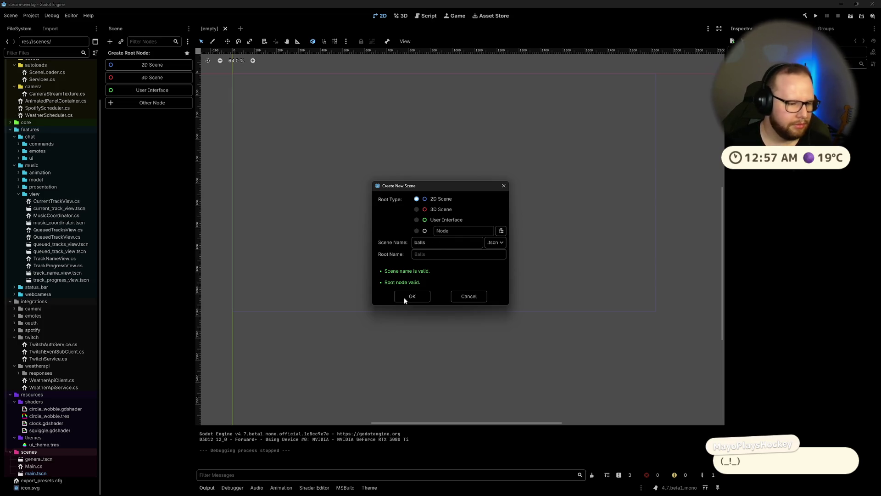
left_click(404, 298)
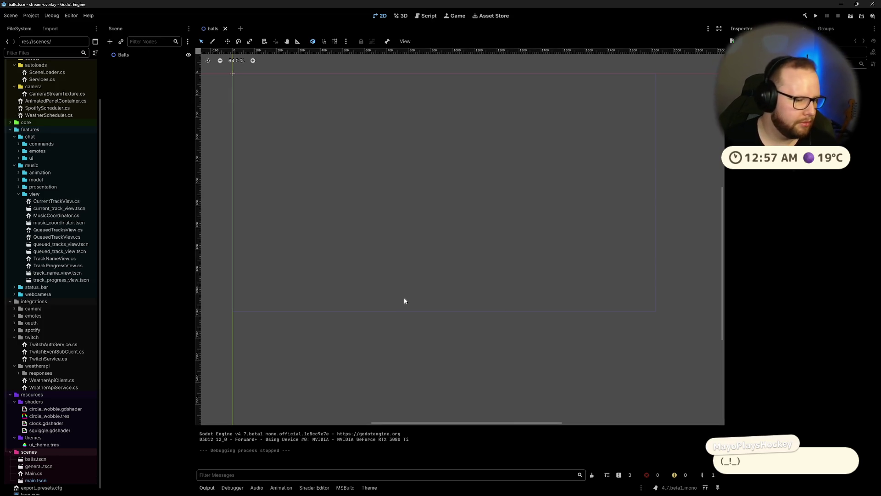
left_click(45, 459)
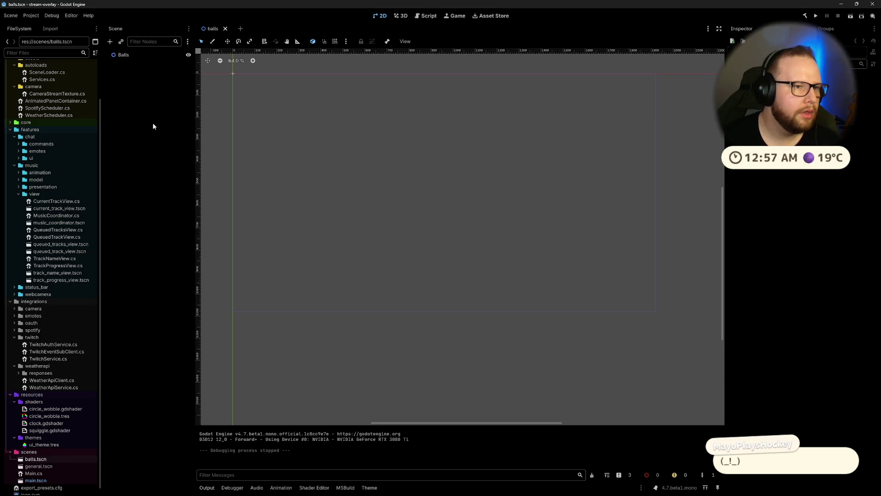
Step: Check the Balls root node's options, then switch back to the Visual Studio desktop
right_click(127, 55)
left_click(140, 270)
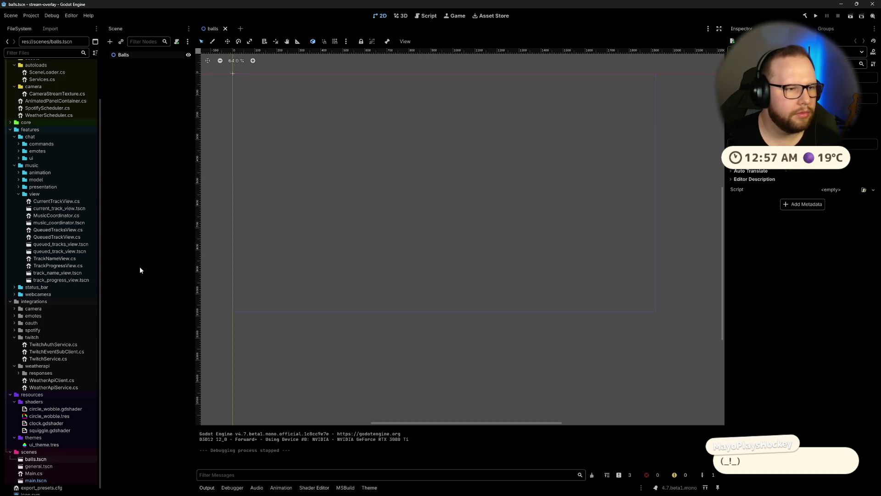
right_click(136, 55)
left_click(147, 157)
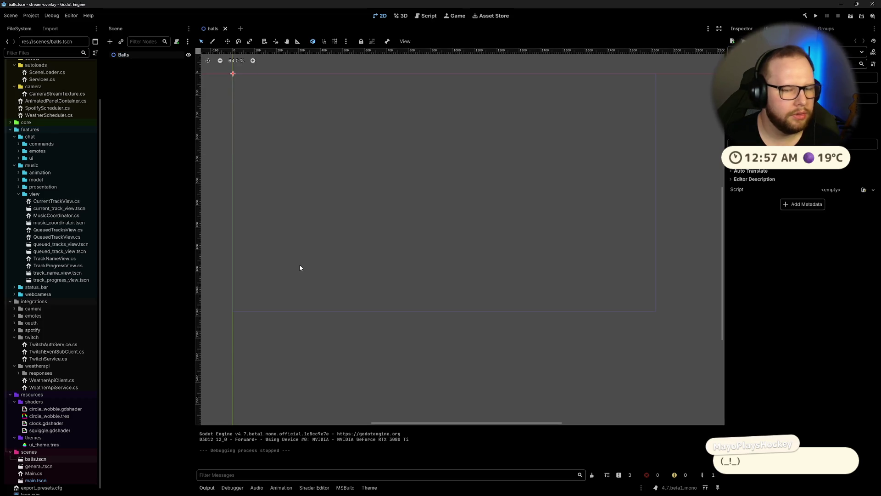
key("ctrl+super+Right")
key("ctrl+super+Left")
key("ctrl+super+Right")
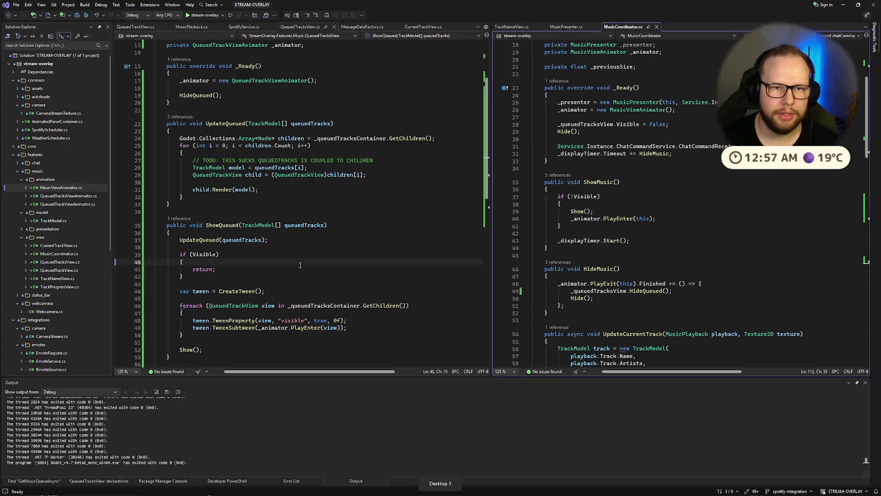
Step: Search Google for 'godot 2d screen bounds' in a new browser tab
key("ctrl+super+Right")
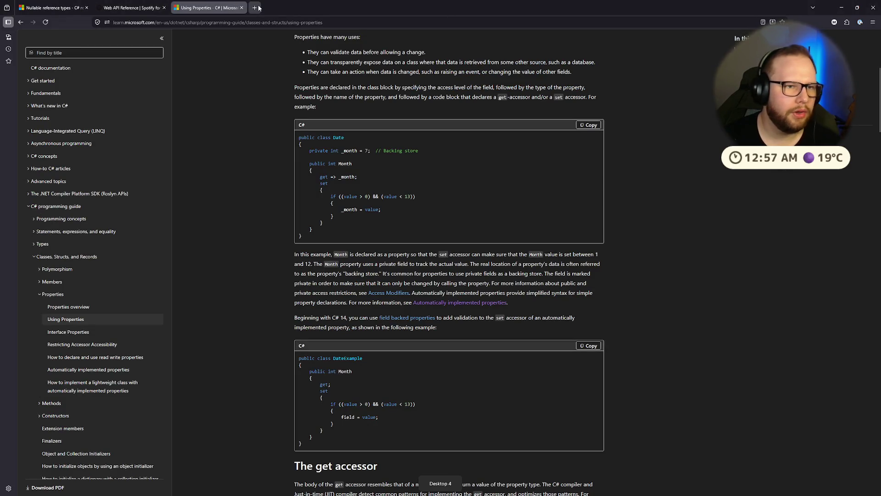
left_click(255, 8)
type("godot 2d")
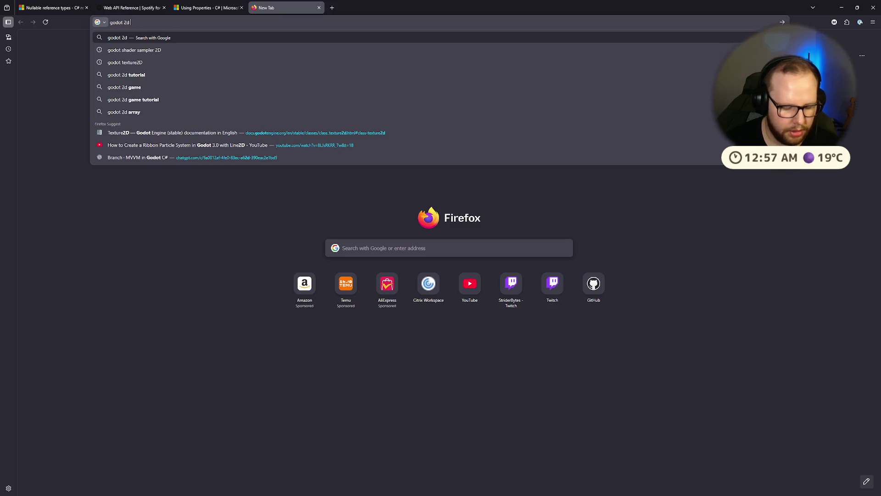
type(" screen bounds")
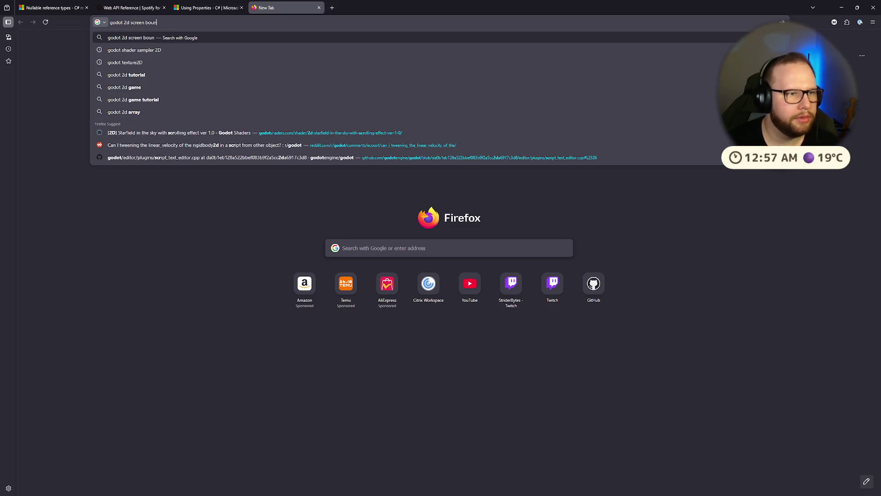
key("Return")
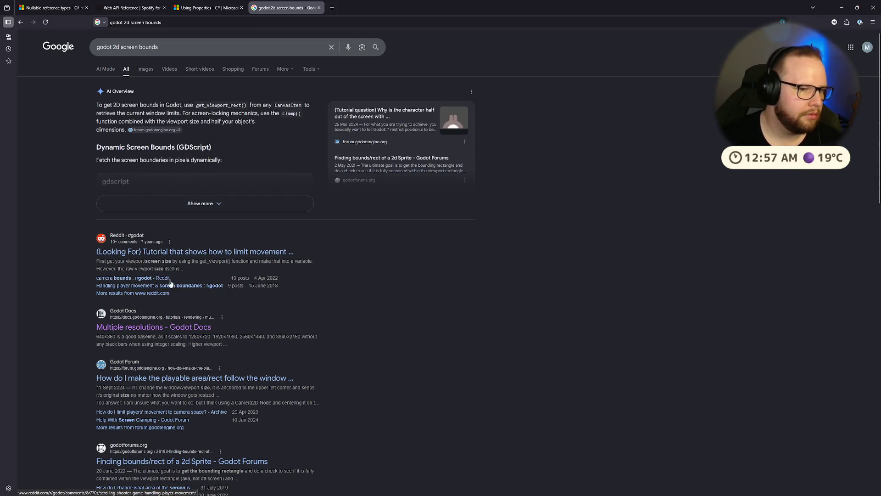
scroll(323, 288, "down", 2)
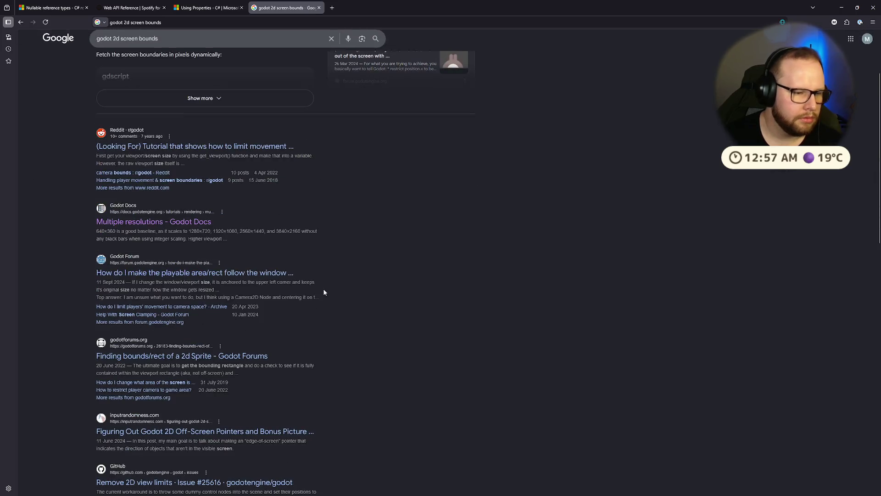
scroll(256, 271, "up", 2)
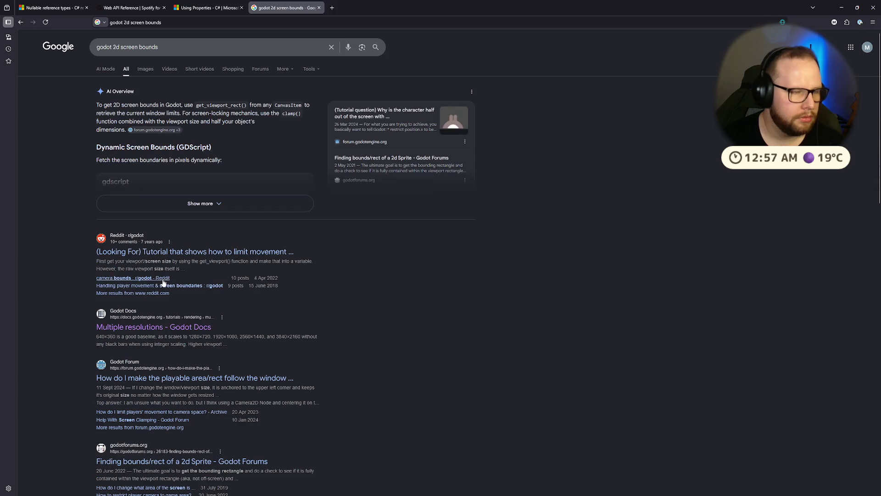
Step: Refine the query with 'or physics' and open the Help With Screen Clamping thread
left_click(196, 41)
type("f")
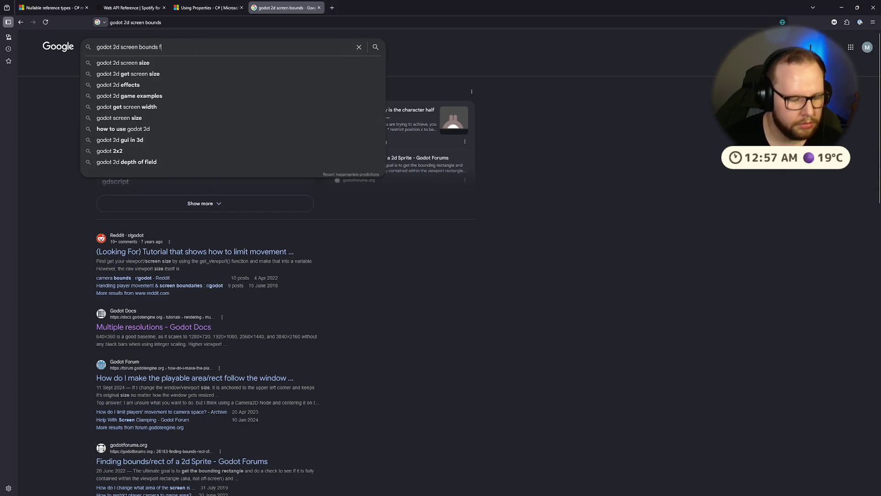
type("or ")
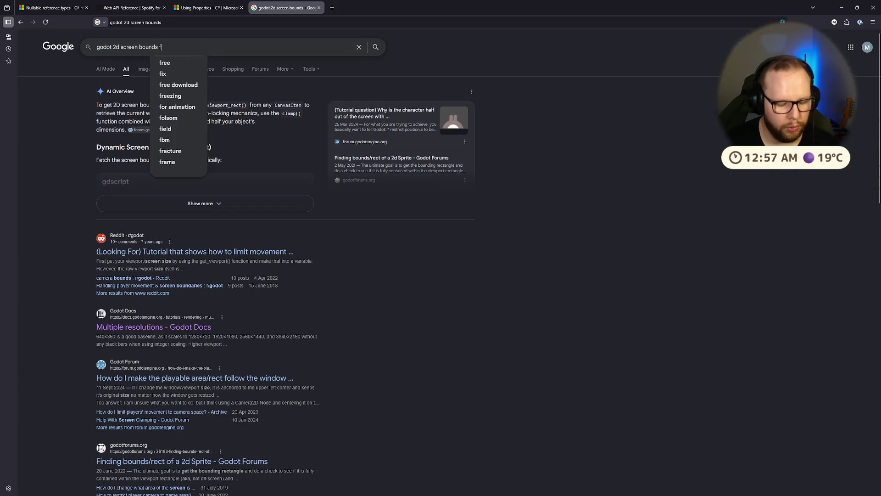
type("phy")
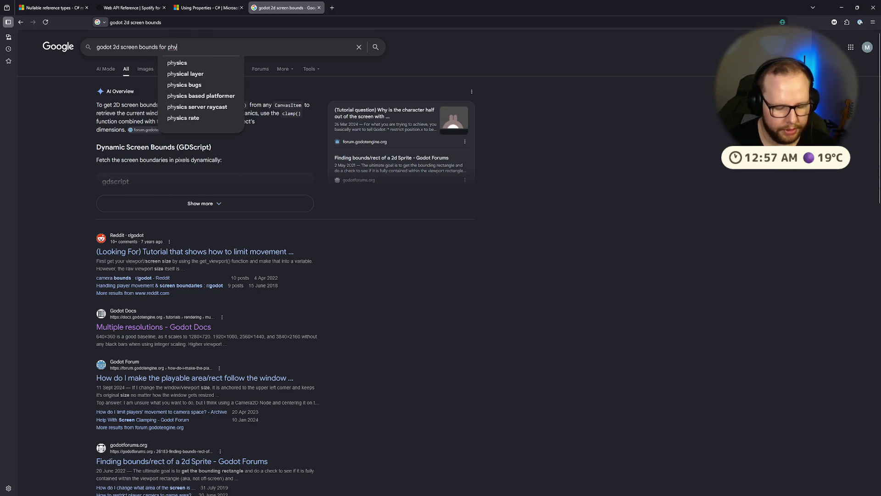
type("sics")
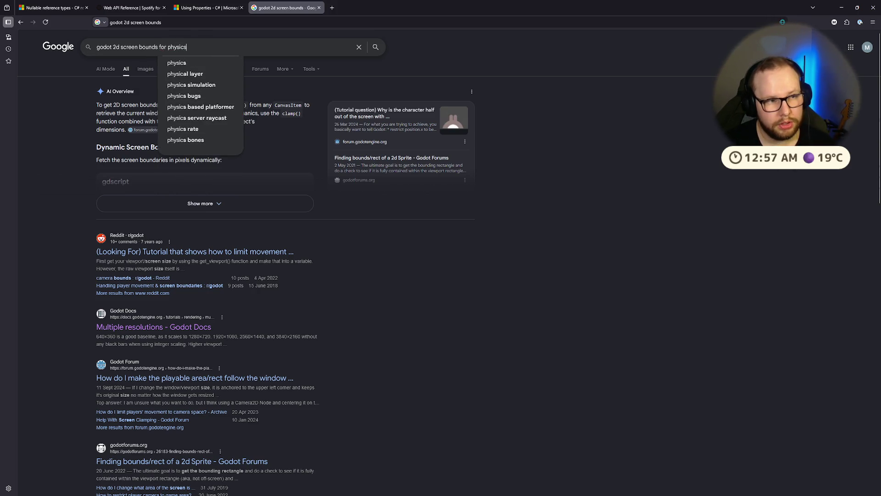
key("Return")
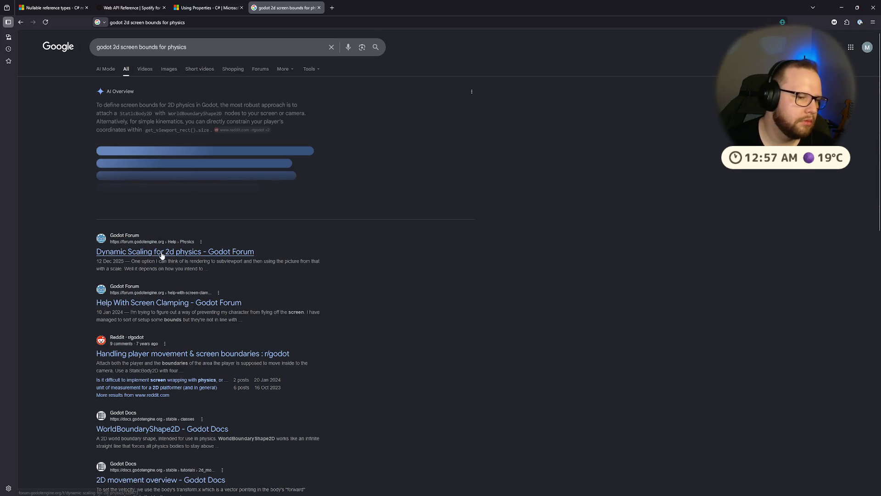
left_click(157, 299)
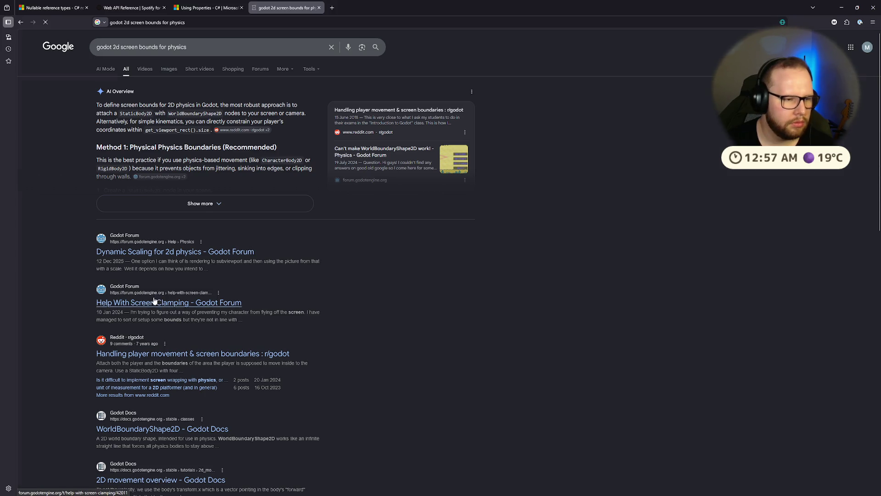
scroll(159, 297, "down", 5)
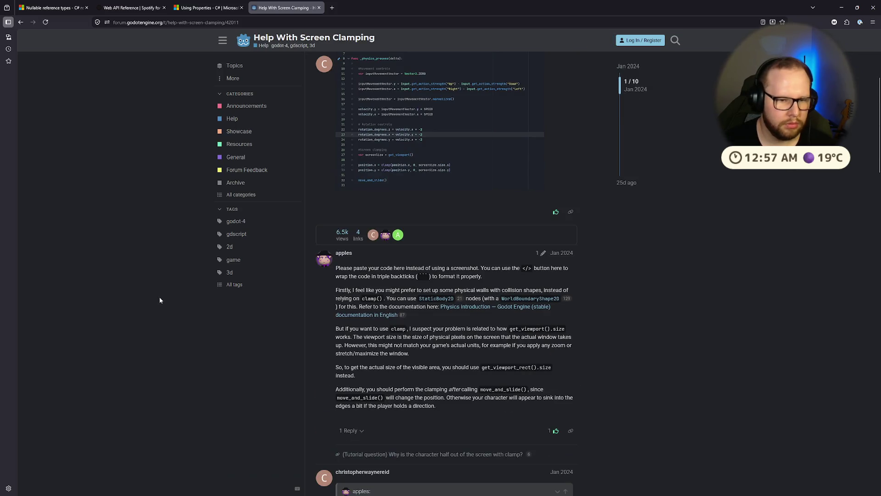
Step: Read through the forum thread's replies, then go back to the search results
scroll(164, 302, "down", 5)
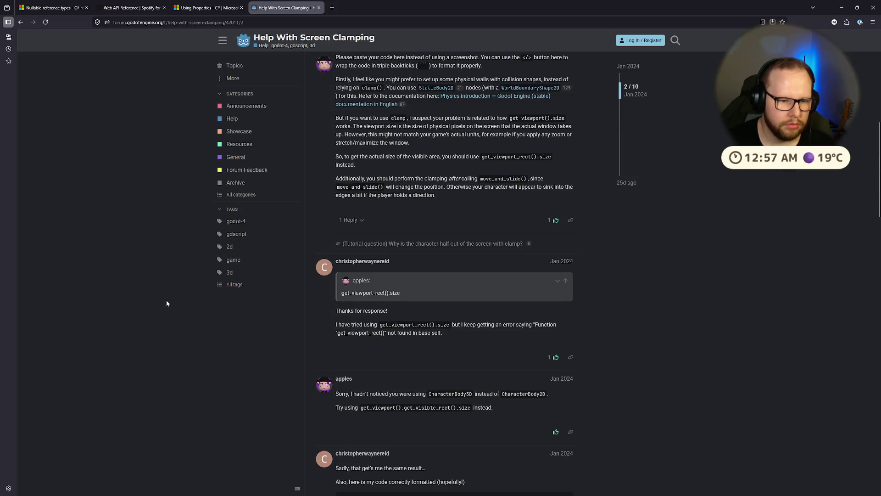
scroll(170, 305, "down", 3)
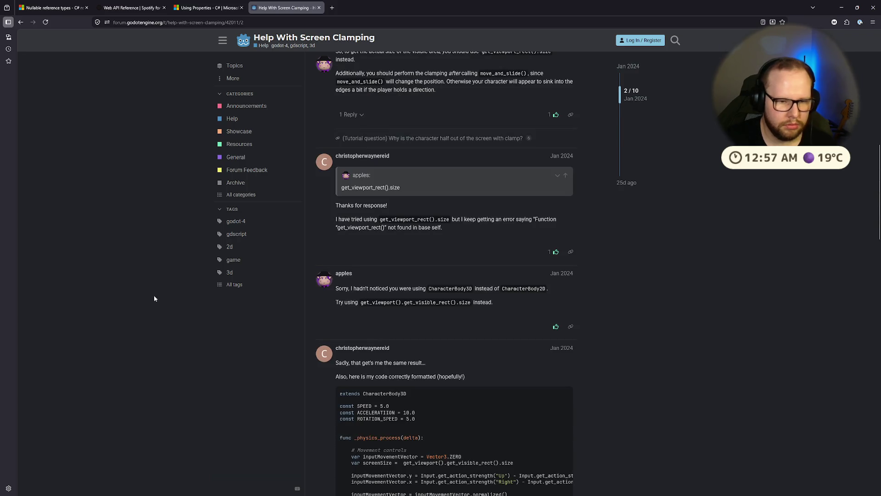
scroll(147, 308, "down", 3)
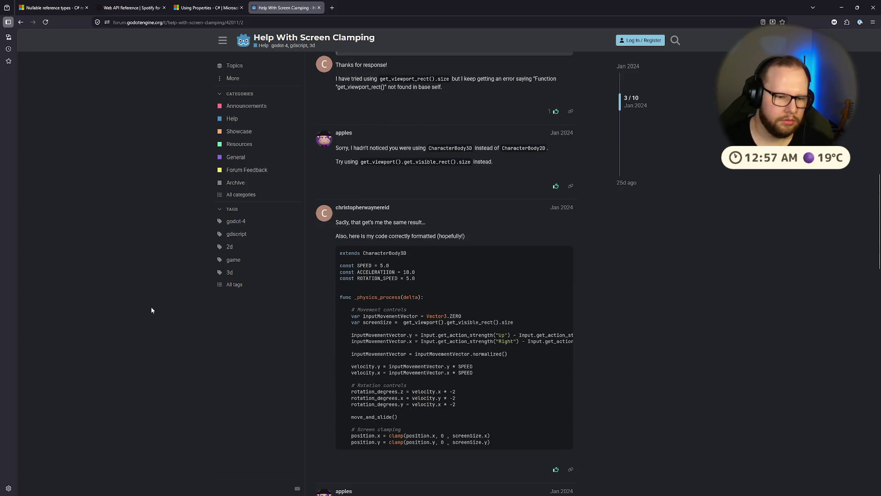
scroll(156, 304, "down", 4)
scroll(165, 297, "down", 5)
scroll(163, 302, "down", 5)
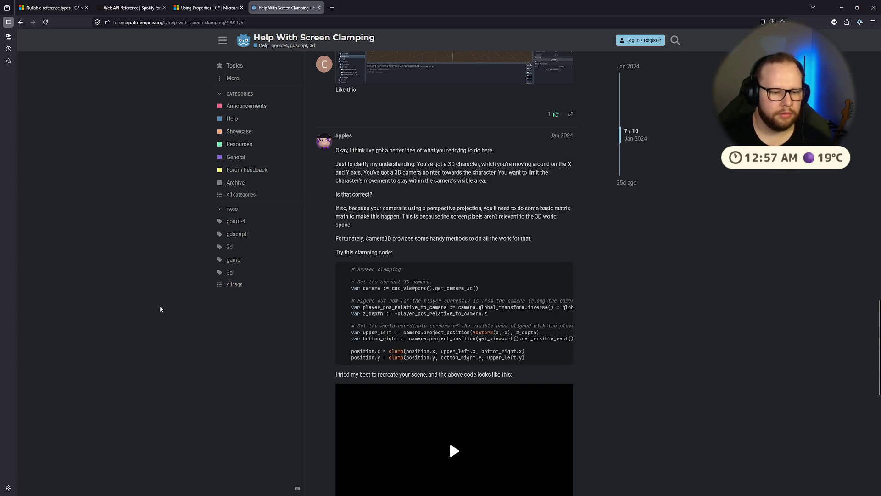
scroll(160, 308, "down", 5)
left_click(23, 23)
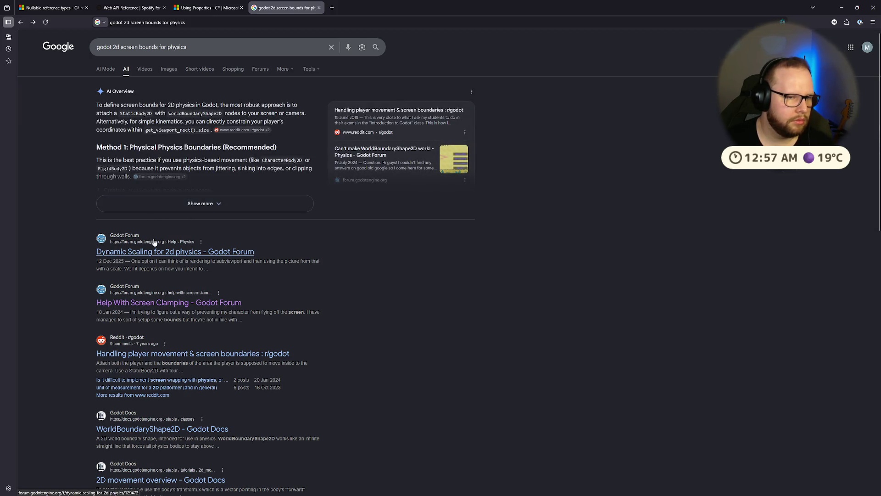
Step: Edit the search query down to 'godot 2d stop r' for a new search
left_click_drag(186, 47, 122, 47)
key("BackSpace")
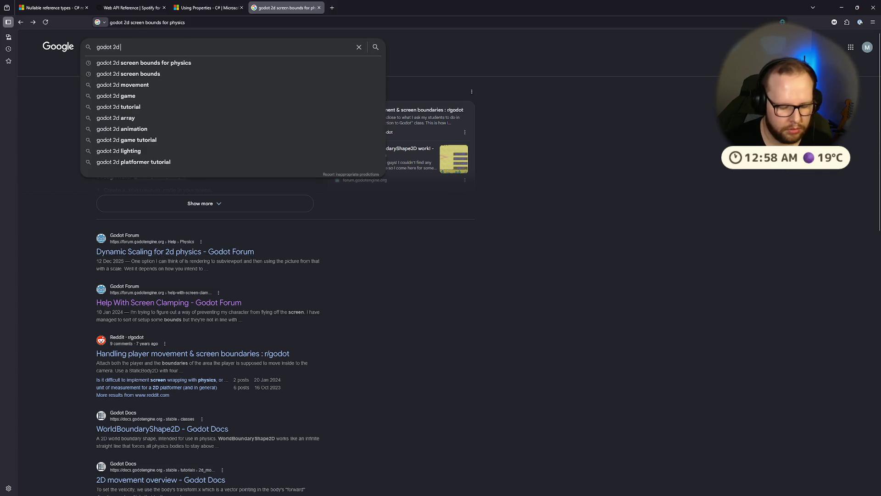
type("sostop re")
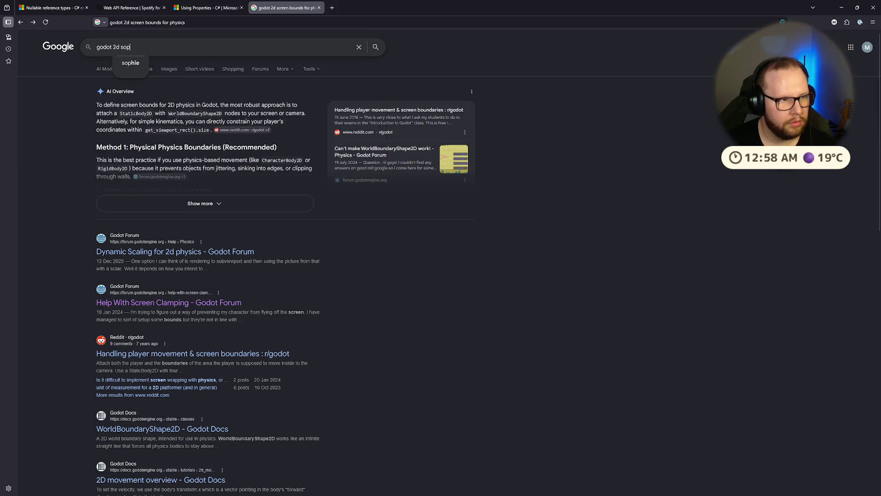
key("BackSpace")
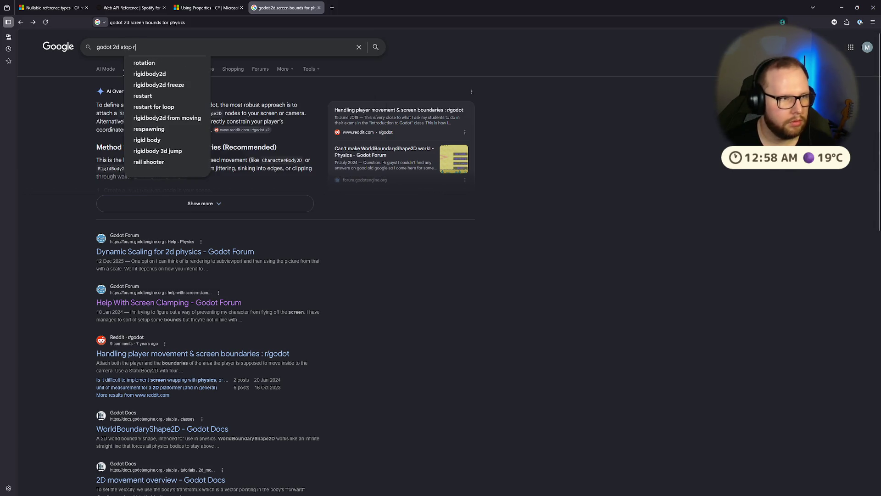
Step: Search for 'godot 2d stop rigidbodies exiting screen bounds'
type("igidbodies ")
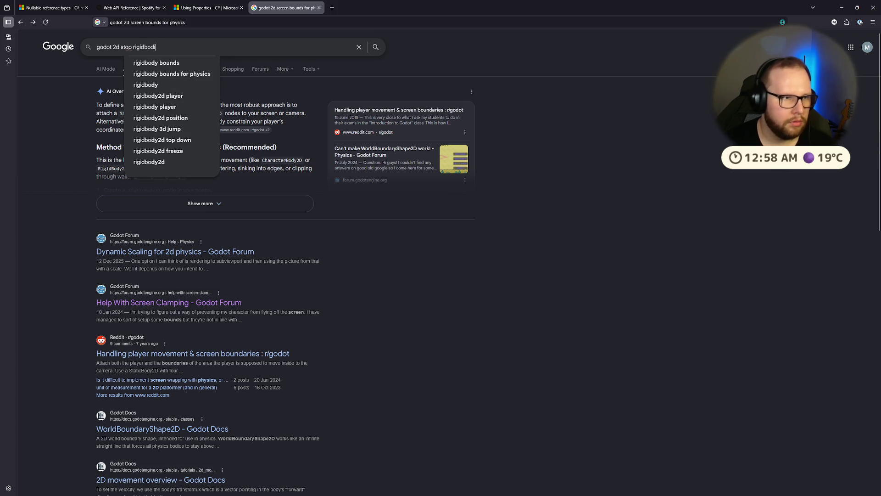
type("exiting scr")
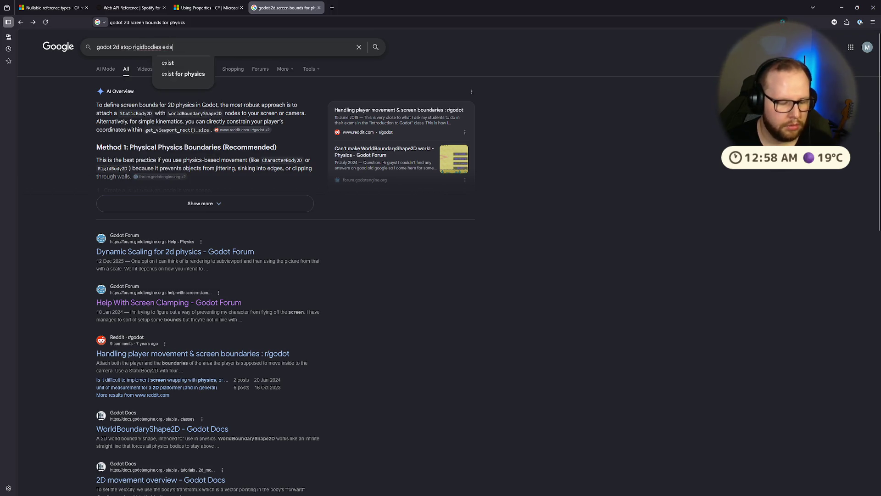
type("een bounds")
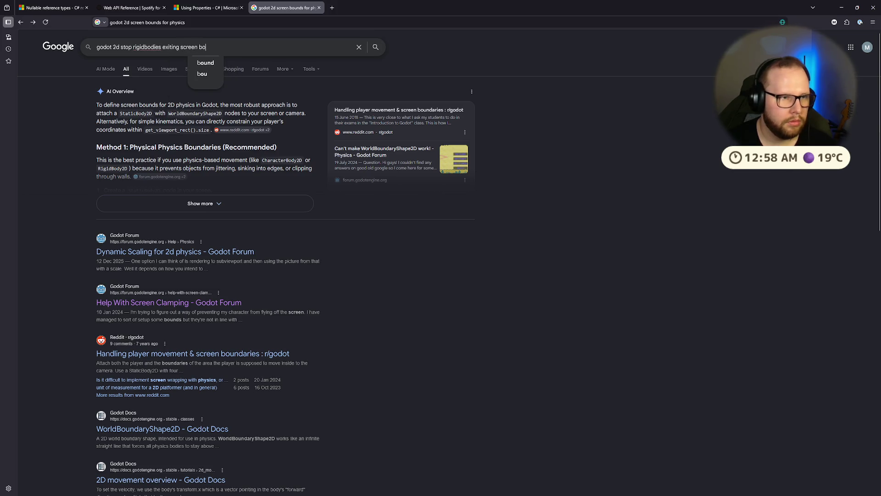
key("Return")
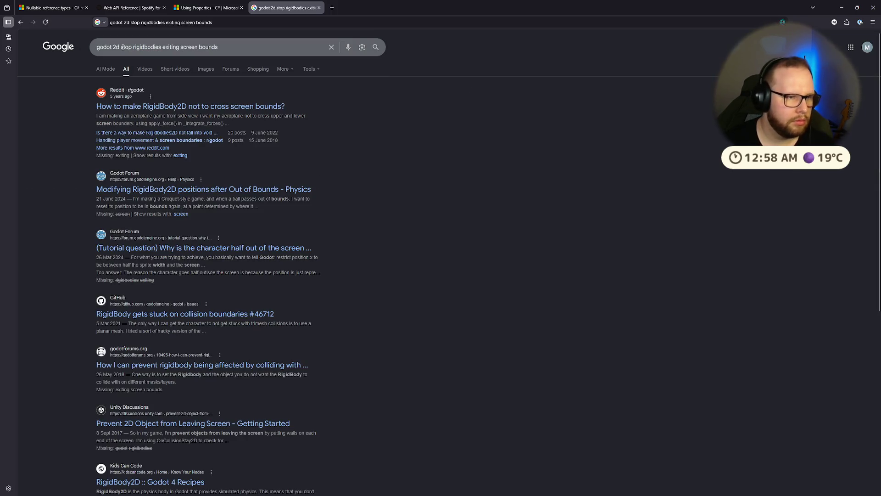
key("super")
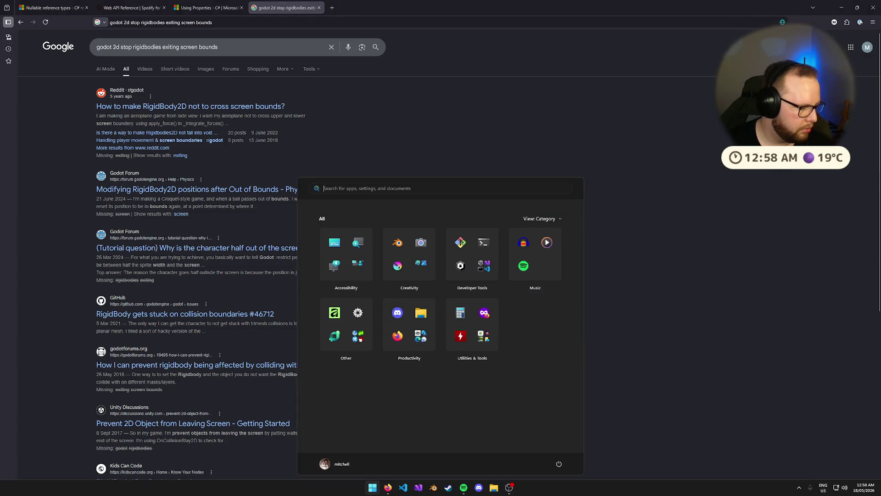
key("super")
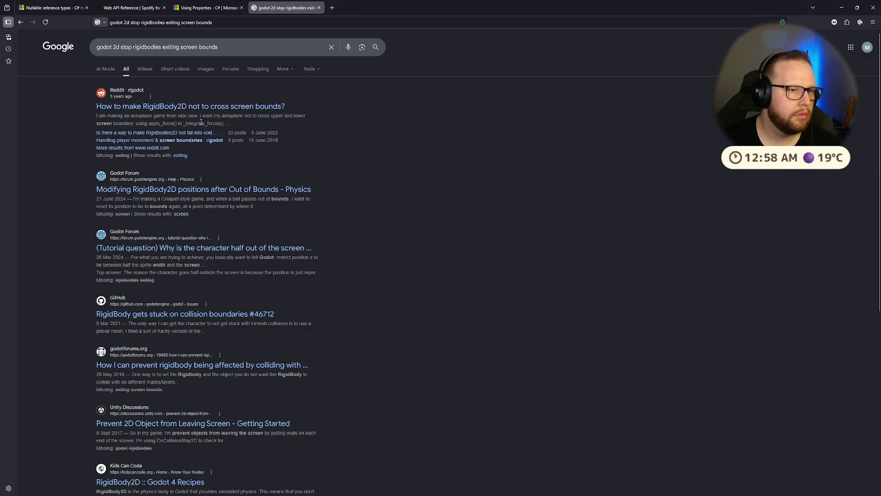
Step: Check the RigidBody2D Reddit thread, then close the results tab and return to Visual Studio
left_click(209, 108)
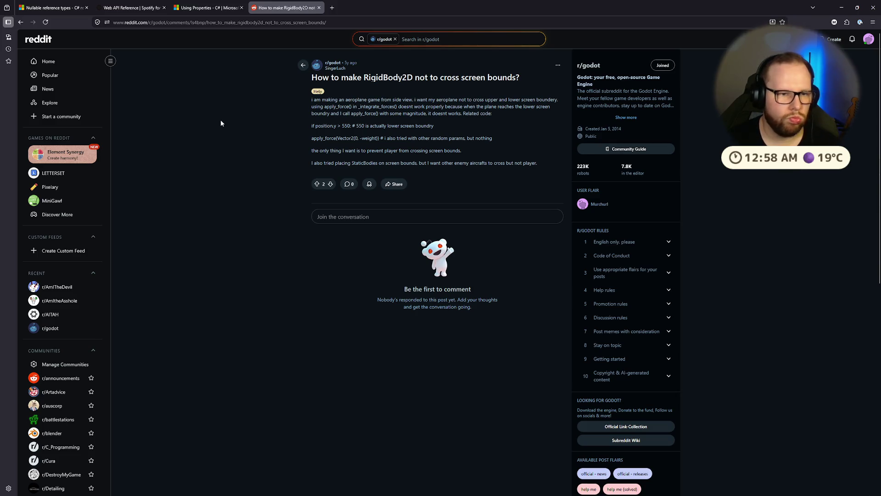
left_click(21, 22)
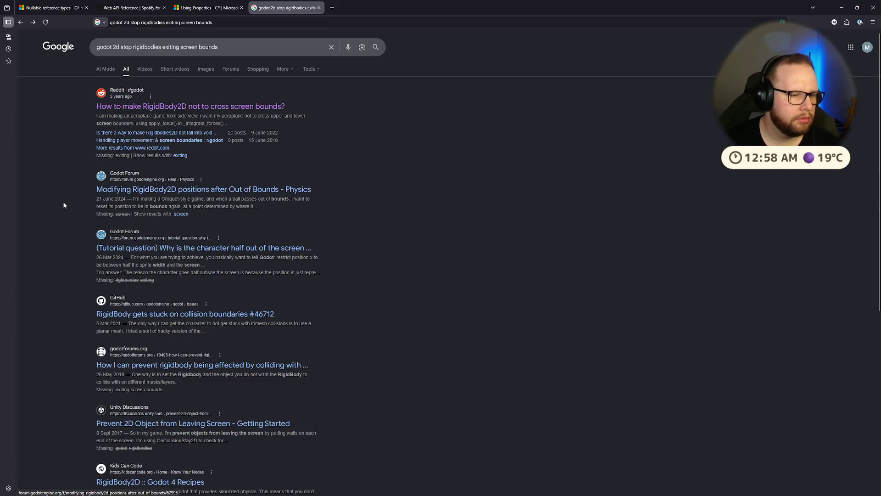
scroll(52, 217, "down", 2)
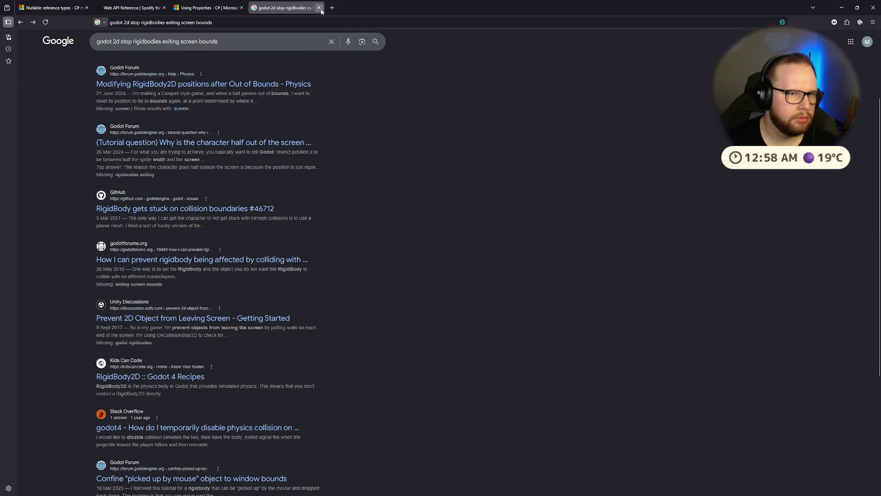
left_click(319, 8)
key("alt+Tab")
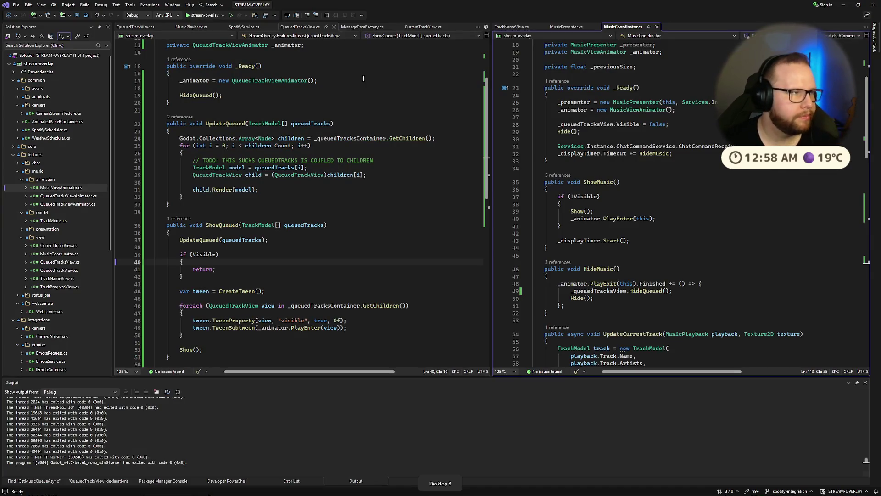
Step: In Godot, add a CollisionShape2D node as a child of Balls
key("ctrl+super+Left")
left_click(133, 54)
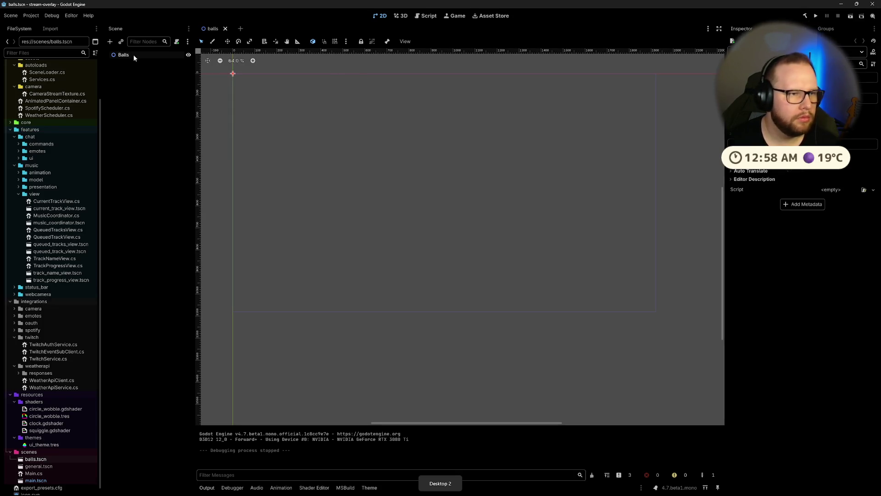
key("ctrl+shift+a")
key("Escape")
key("ctrl+a")
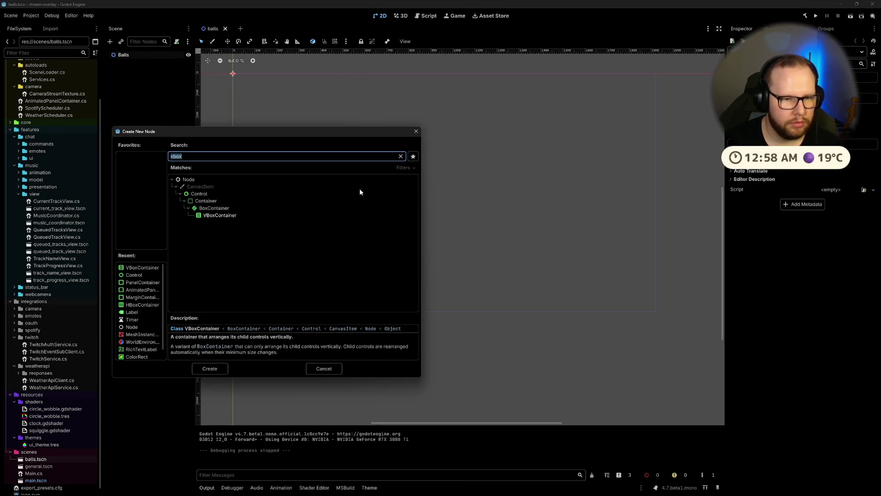
key("BackSpace")
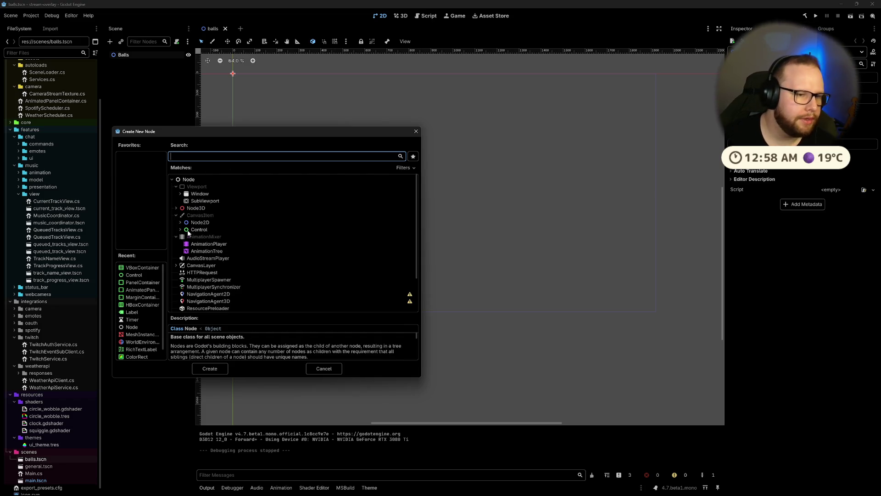
left_click(196, 222)
scroll(195, 236, "down", 3)
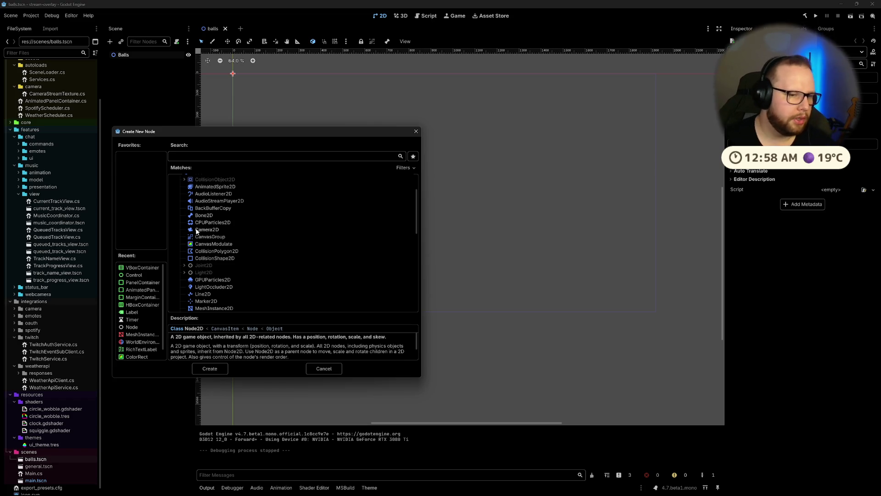
scroll(252, 234, "down", 3)
scroll(254, 248, "down", 8)
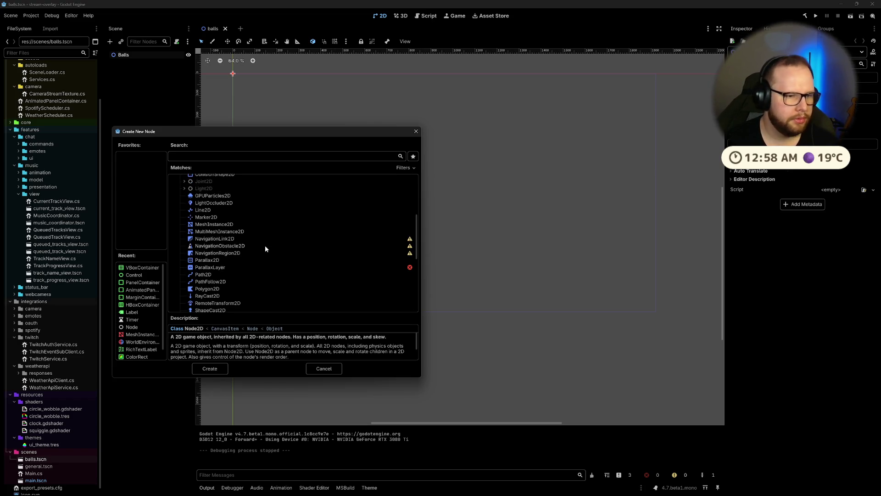
scroll(269, 249, "down", 4)
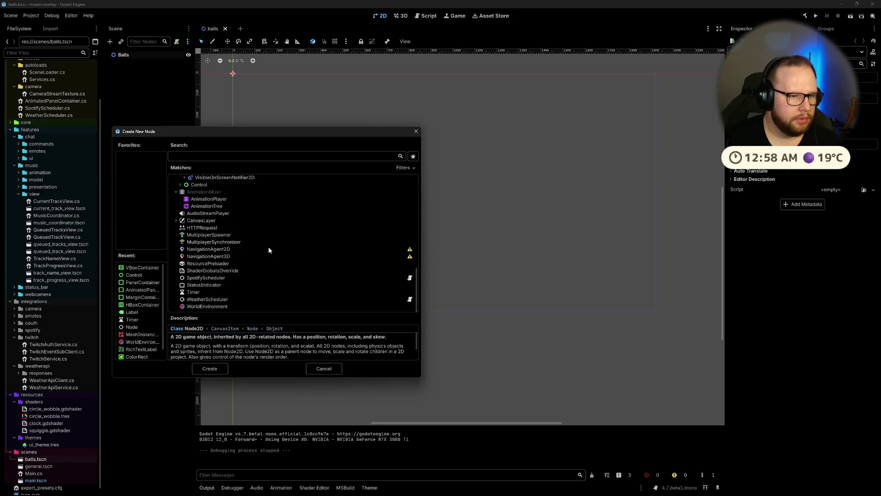
scroll(269, 250, "up", 10)
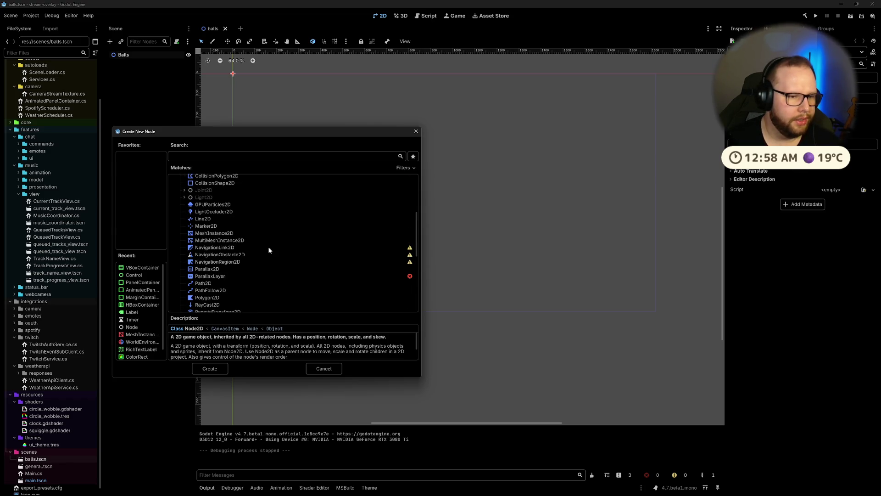
scroll(254, 249, "up", 3)
double_click(211, 233)
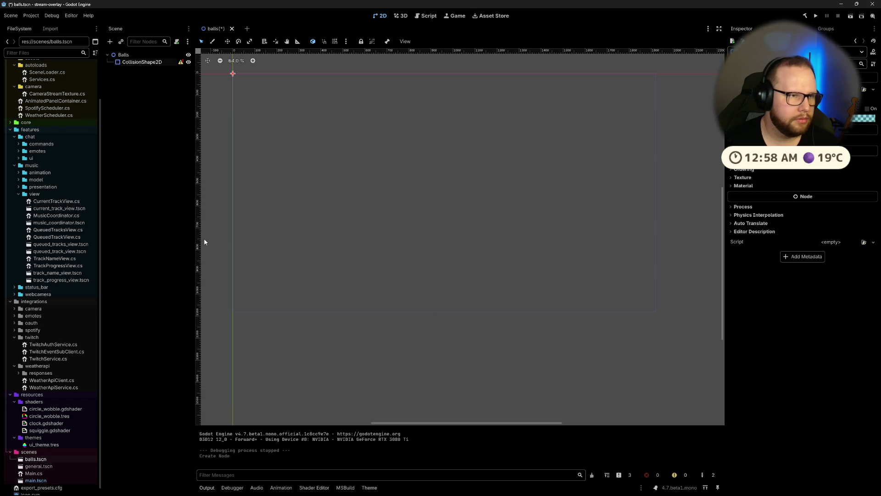
Step: Assign a shape to the CollisionShape2D, then reselect Balls to add another child node
left_click(869, 89)
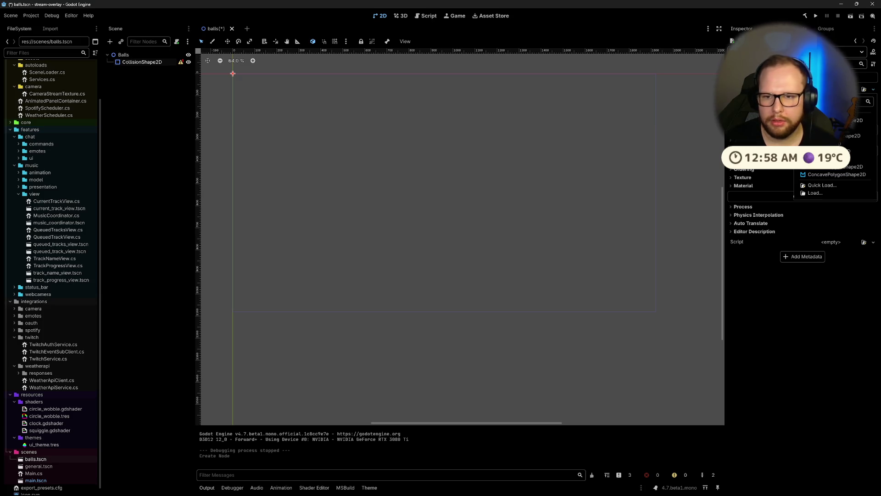
left_click(826, 136)
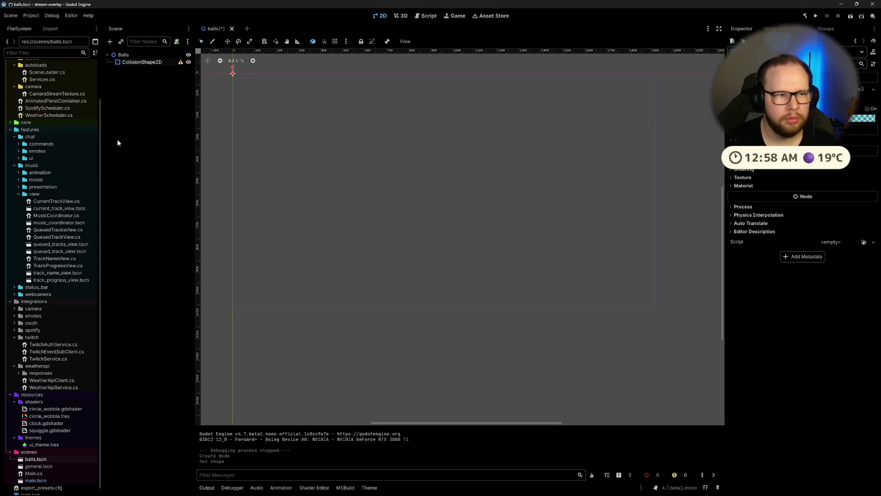
left_click(138, 95)
left_click(148, 62)
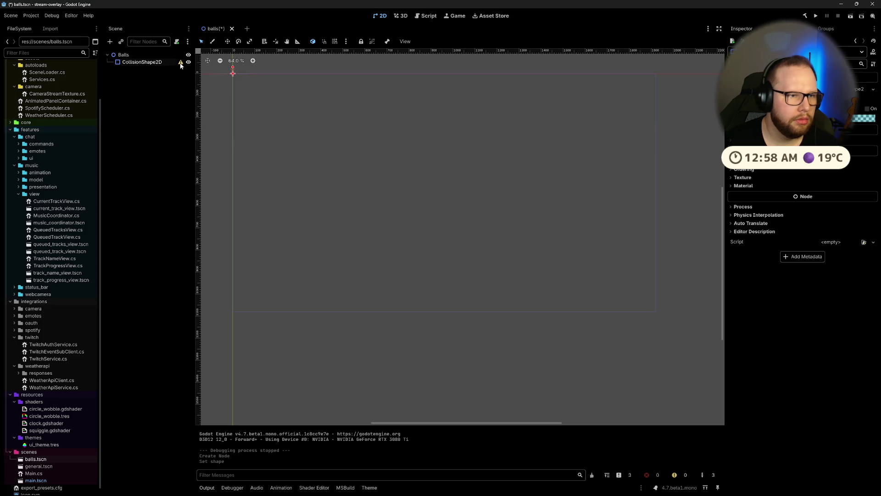
mouse_move(181, 65)
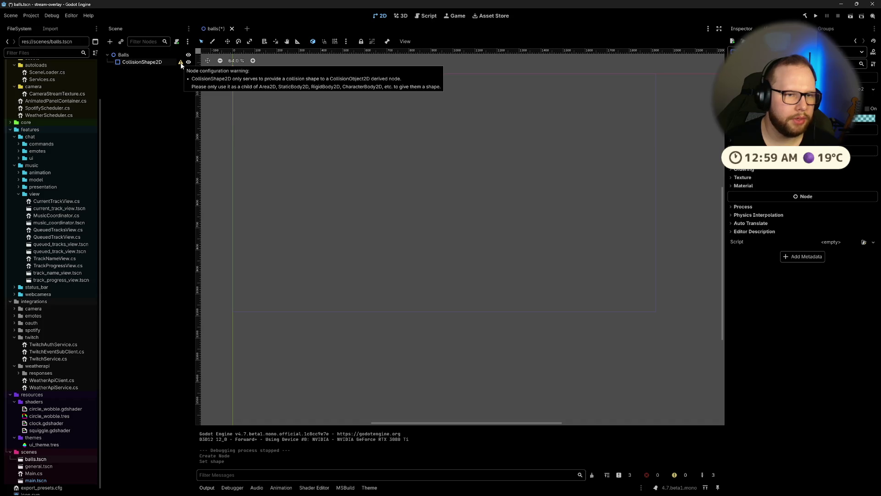
left_click(125, 55)
key("ctrl+a")
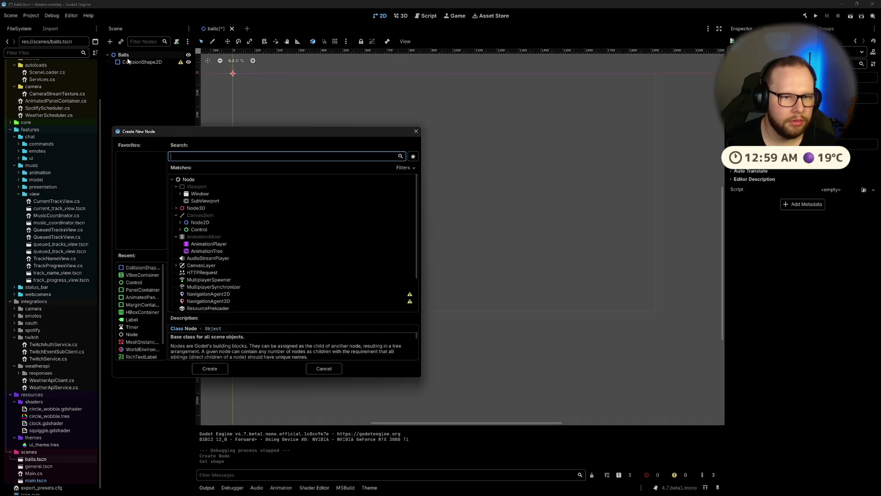
Step: Add a StaticBody2D under Balls and move the CollisionShape2D into it
type("ar")
key("BackSpace")
key("BackSpace")
type("stati")
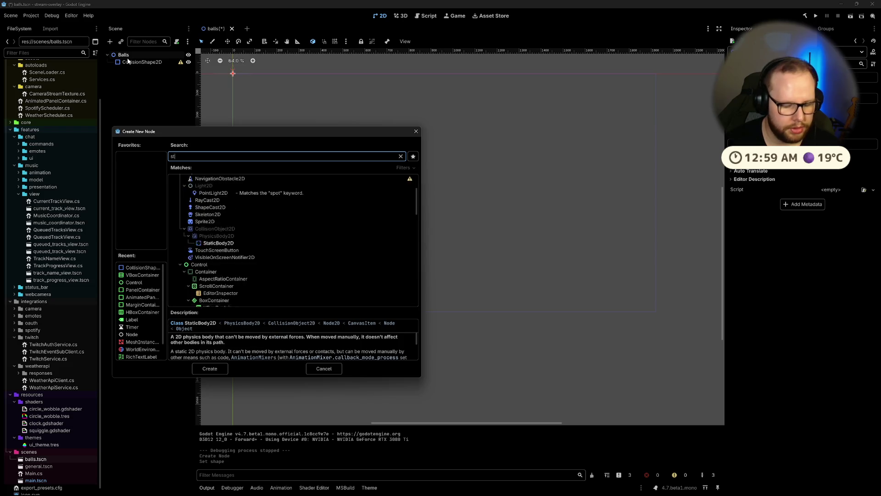
key("Return")
left_click_drag(129, 62, 140, 71)
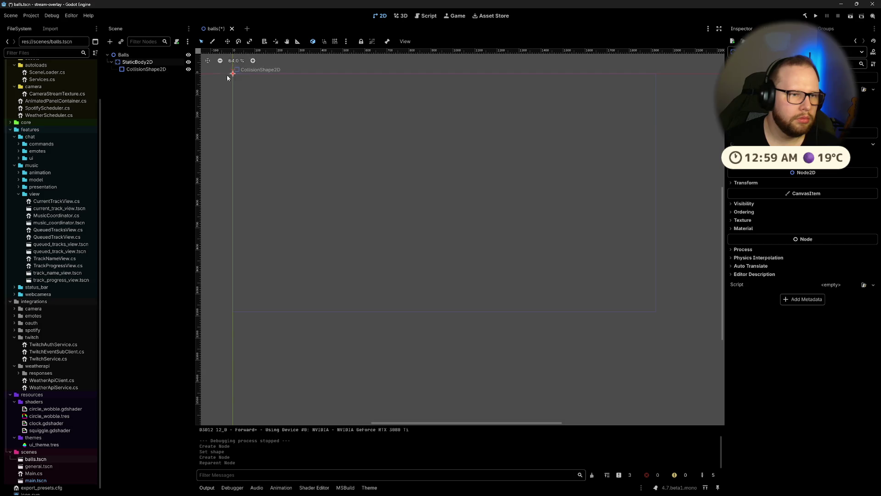
Step: Place the StaticBody2D at the screen bottom with position y 1080, then paste a duplicate
left_click(228, 41)
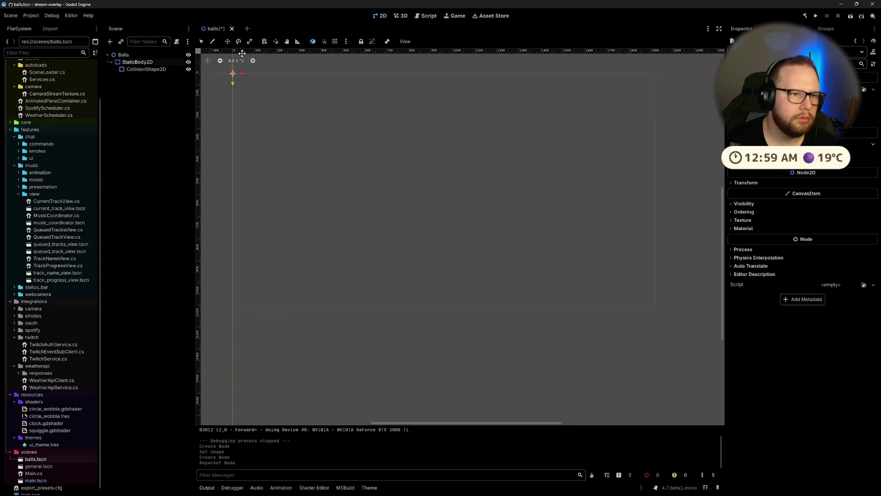
mouse_move(234, 83)
left_mouse_down()
mouse_move(232, 212)
mouse_move(242, 252)
left_mouse_up()
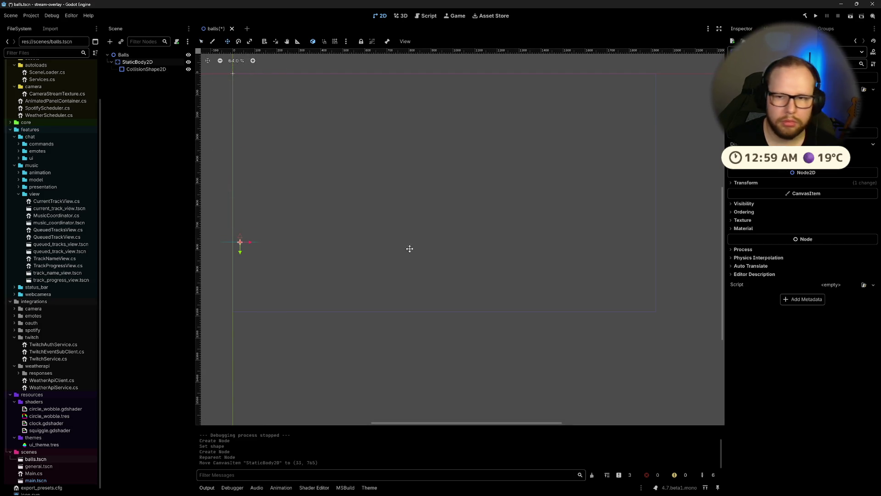
key("ctrl+z")
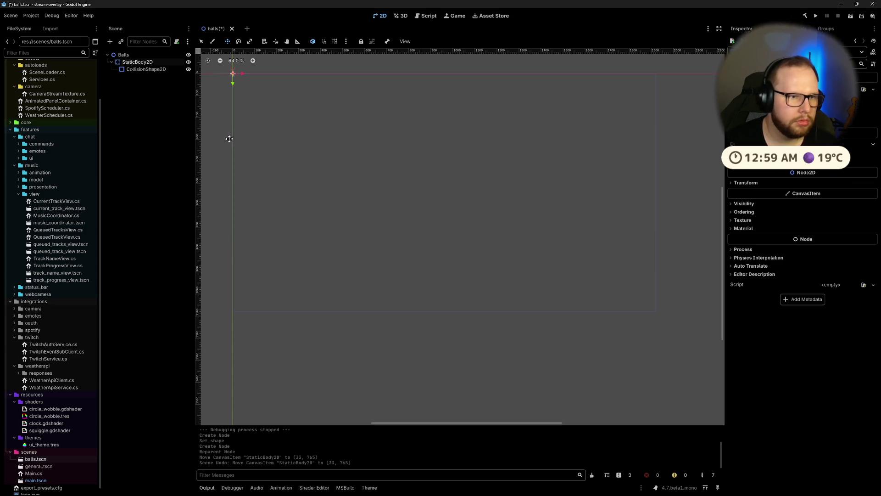
mouse_move(233, 83)
left_mouse_down()
mouse_move(254, 338)
mouse_move(259, 320)
left_mouse_up()
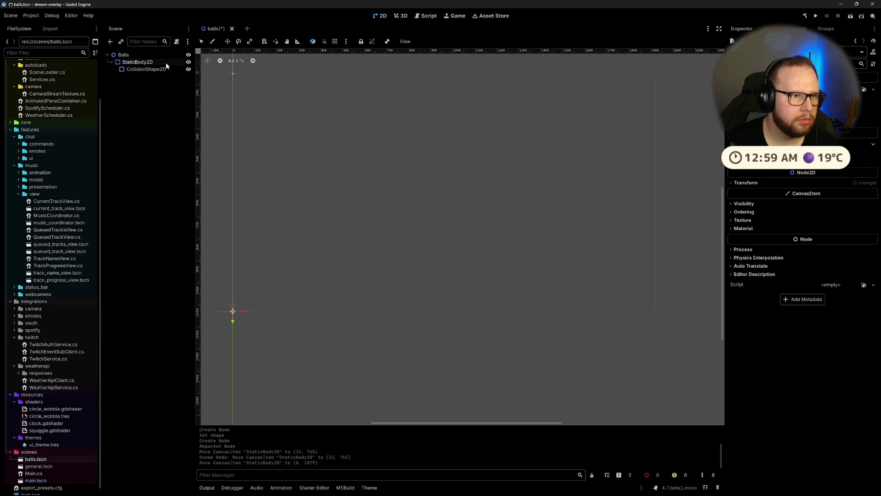
left_click(746, 183)
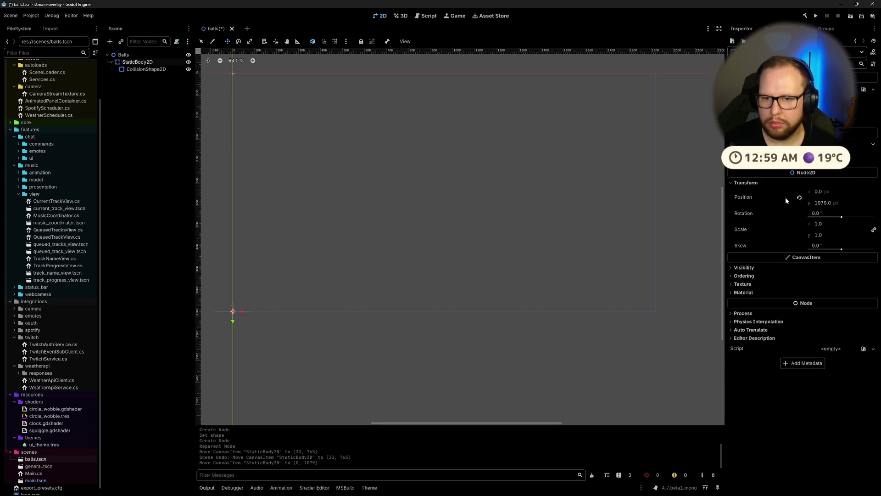
left_click(841, 203)
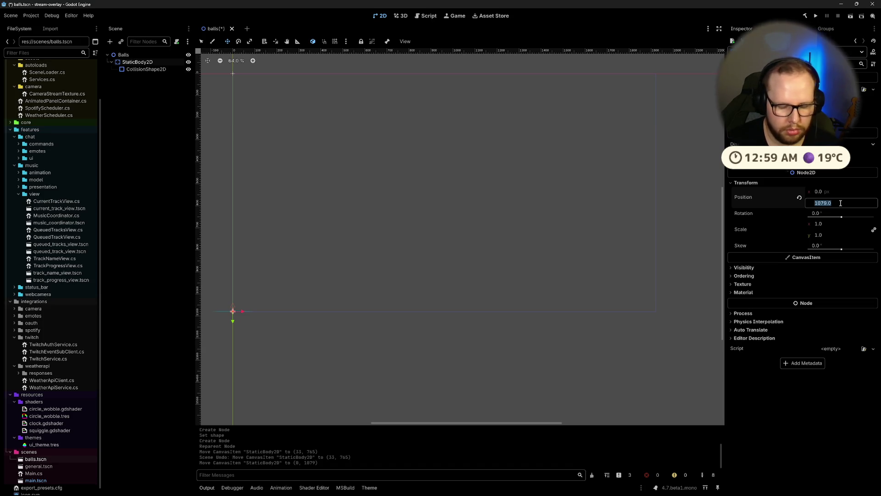
type("1080")
key("Return")
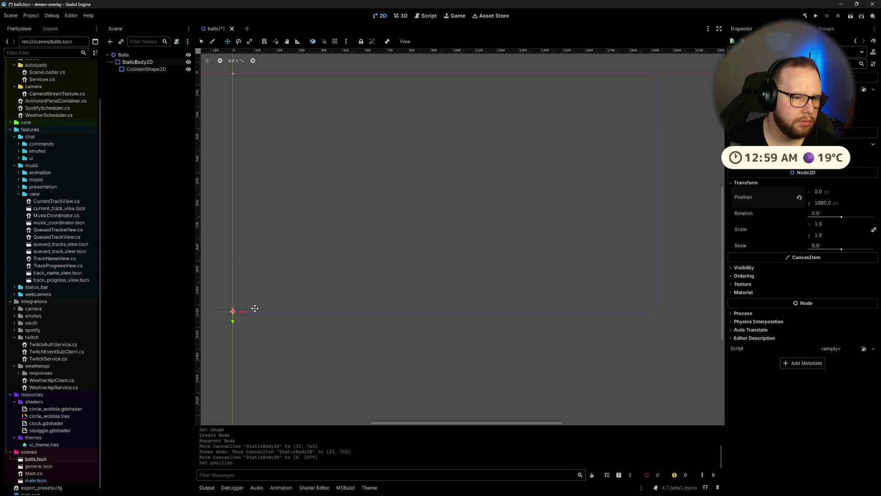
left_click(148, 186)
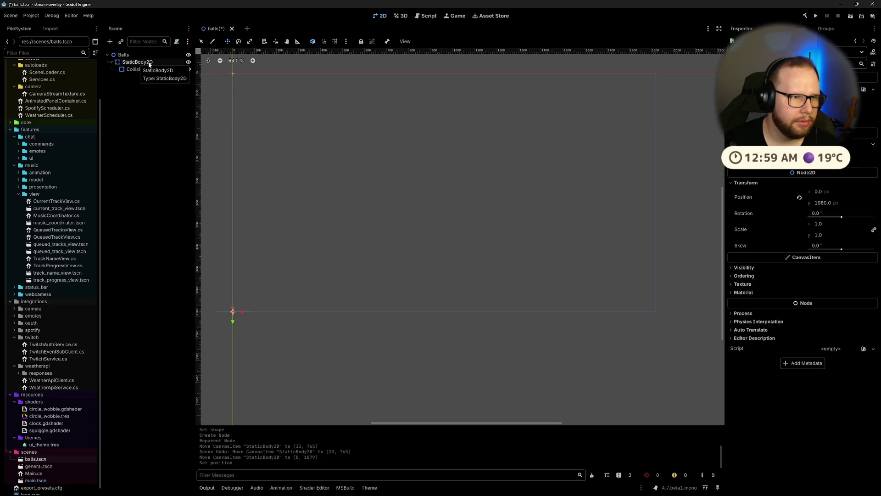
key("ctrl+v")
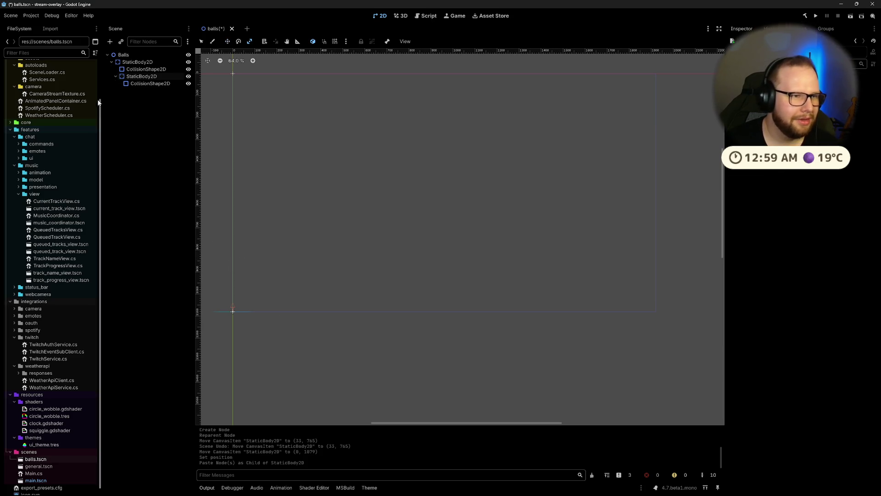
Step: Move the copied StaticBody2D2 under Balls and rotate it roughly on the canvas
mouse_move(134, 77)
left_mouse_down()
mouse_move(116, 80)
mouse_move(169, 122)
mouse_move(108, 74)
mouse_move(110, 84)
left_mouse_up()
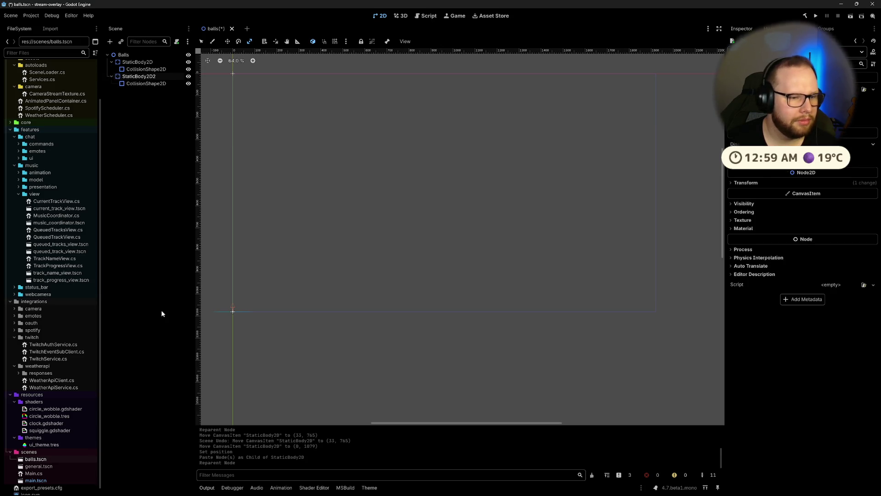
left_click(142, 76)
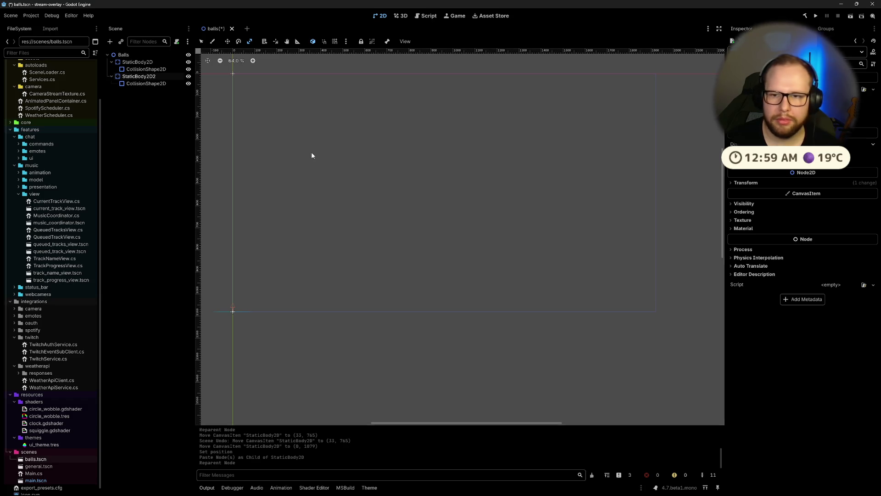
left_click(238, 42)
scroll(232, 317, "up", 10)
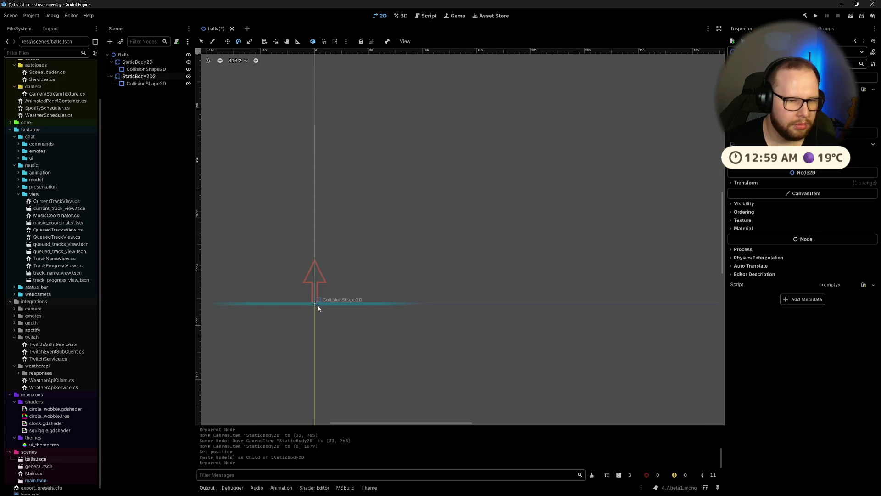
scroll(340, 193, "down", 6)
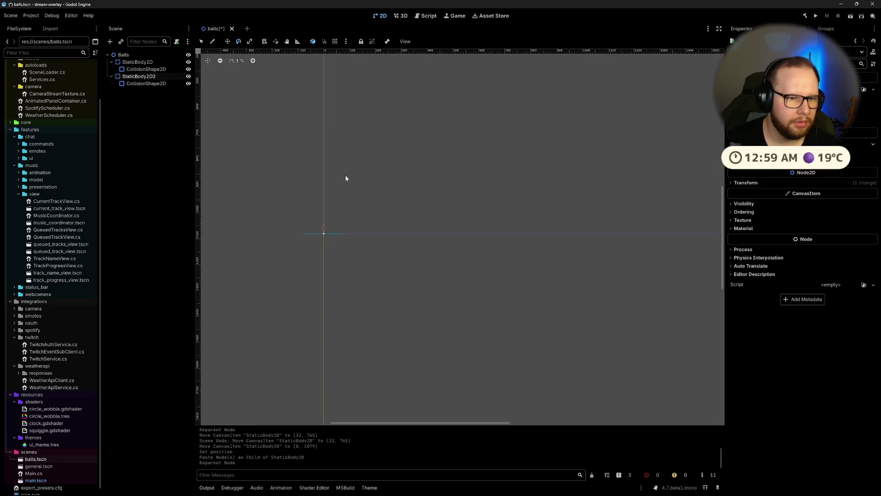
mouse_move(346, 179)
left_mouse_down()
mouse_move(360, 423)
mouse_move(551, 390)
left_mouse_up()
scroll(500, 304, "down", 4)
scroll(500, 303, "down", 3)
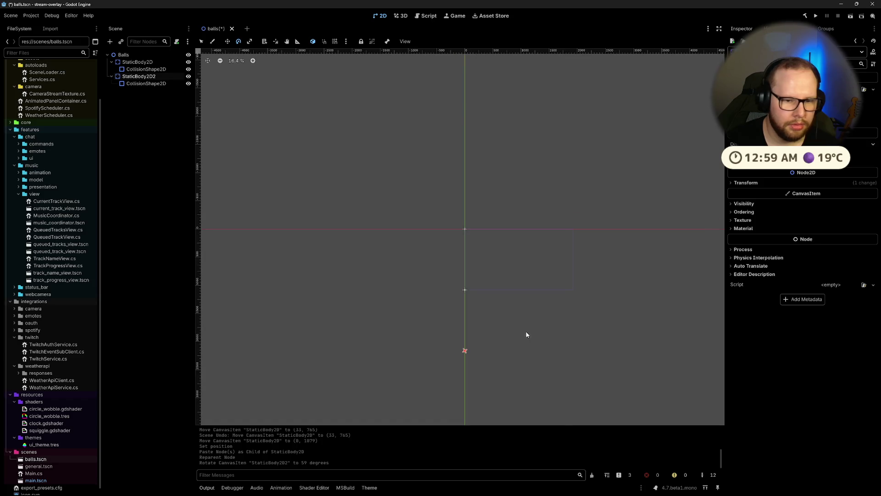
scroll(505, 354, "up", 5)
scroll(436, 349, "down", 1)
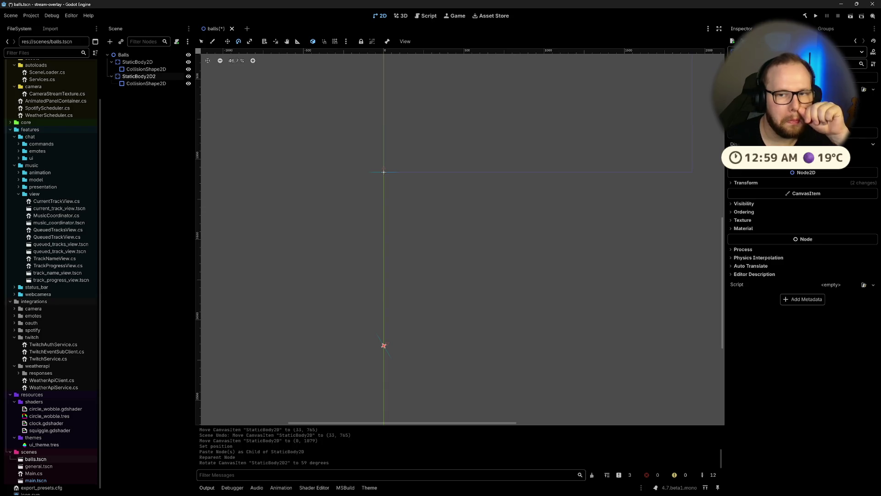
Step: Set StaticBody2D2's position y to 540 and its rotation to 90 degrees
left_click(747, 185)
left_click(829, 203)
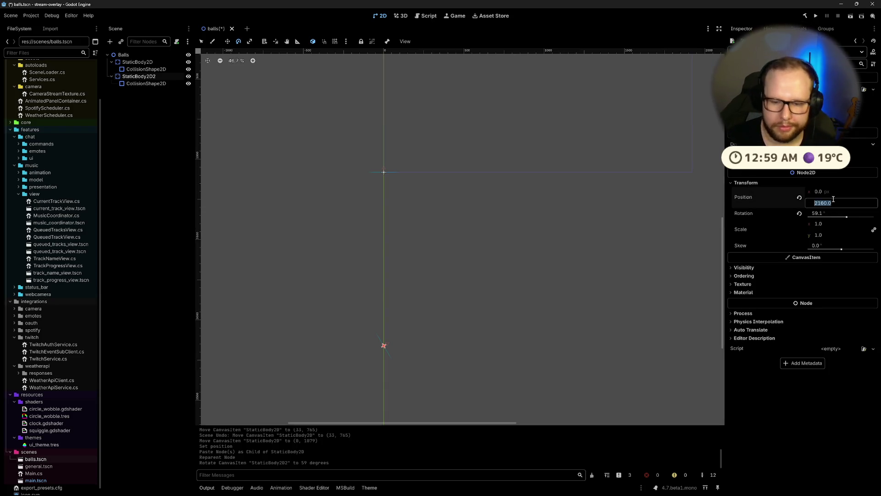
type("1080")
key("Return")
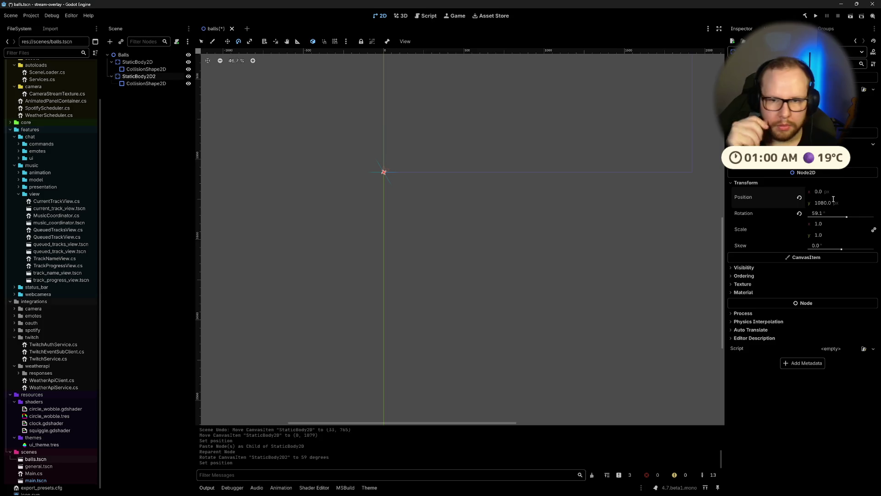
left_click(852, 203)
key("ctrl+a")
type("540")
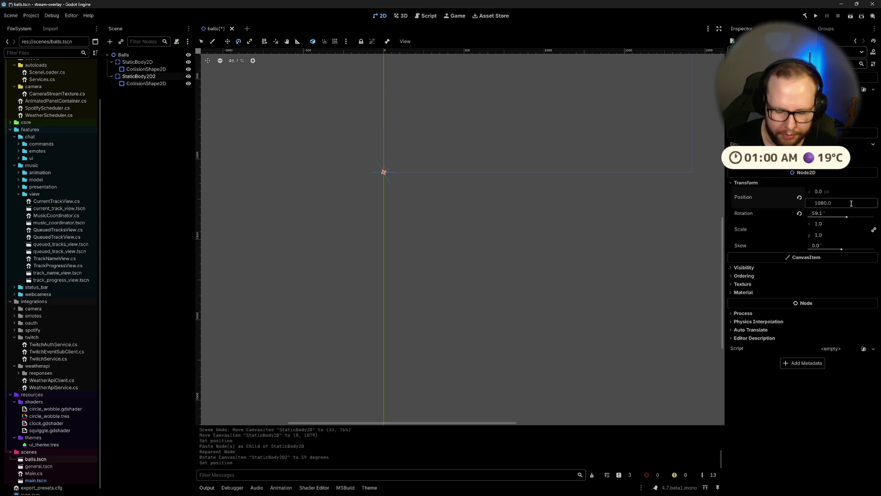
key("Return")
left_click(839, 210)
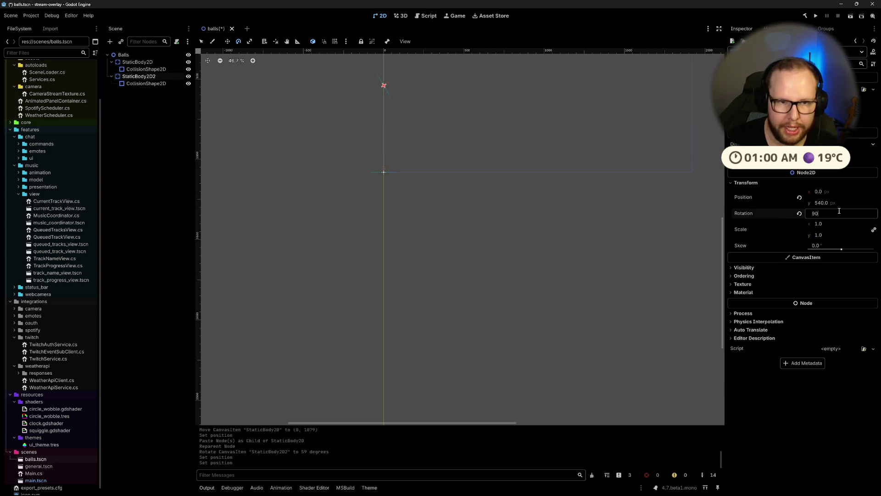
type("90")
key("Return")
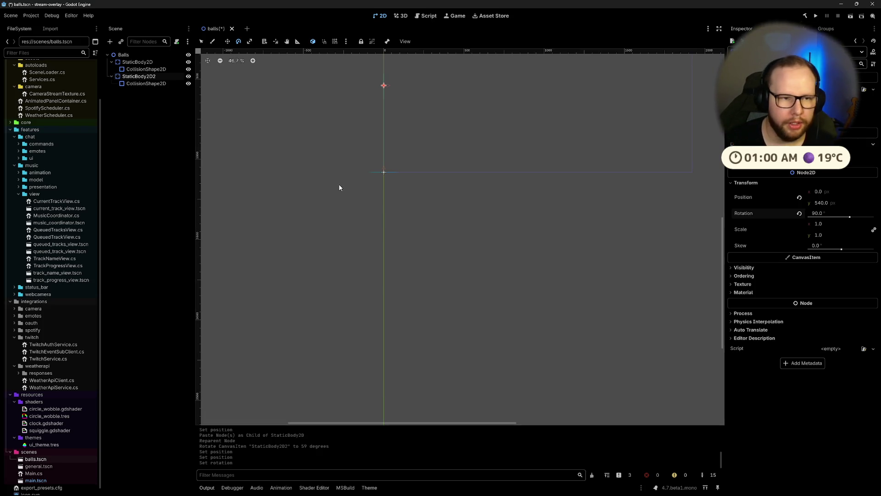
Step: Centre the bottom wall StaticBody2D at position x 960
left_click(144, 64)
left_click(845, 192)
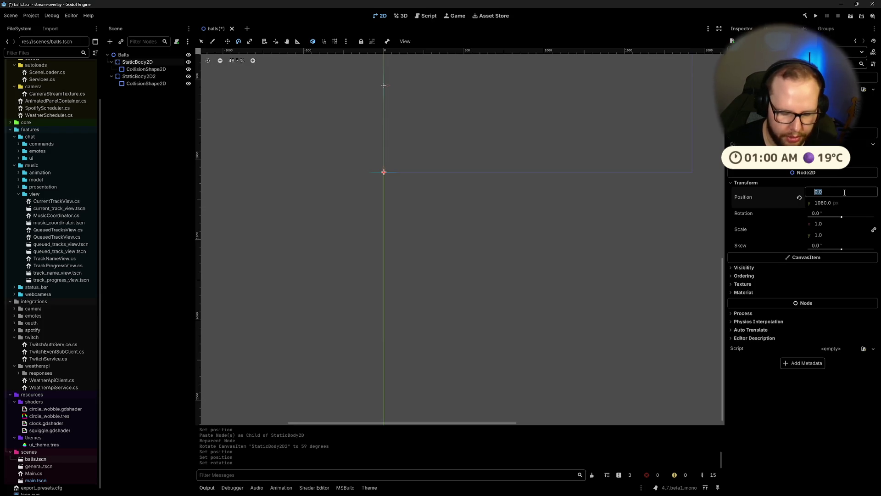
type("960")
key("Return")
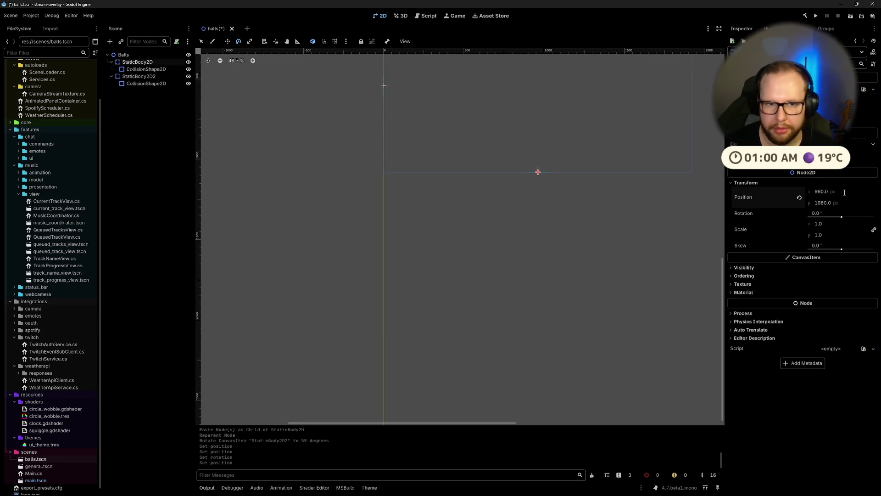
left_click_drag(436, 82, 335, 210)
Step: Paste a copy of the wall under Balls with rotation -90 and position x 1920
key("Down")
key("Down")
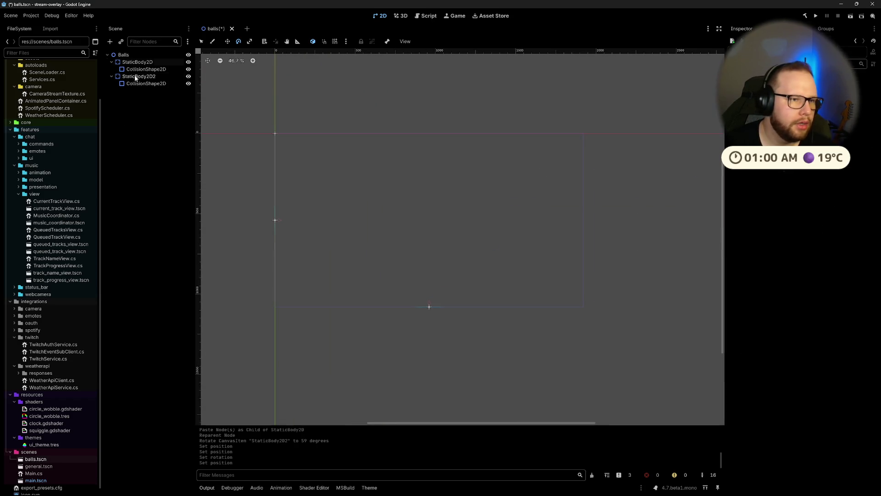
left_click(161, 88)
key("ctrl+v")
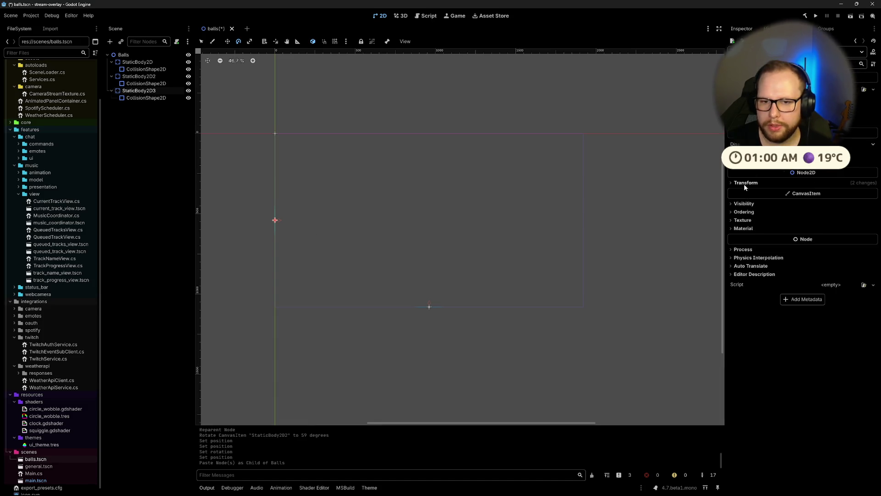
left_click(745, 182)
left_click(834, 213)
type("-90")
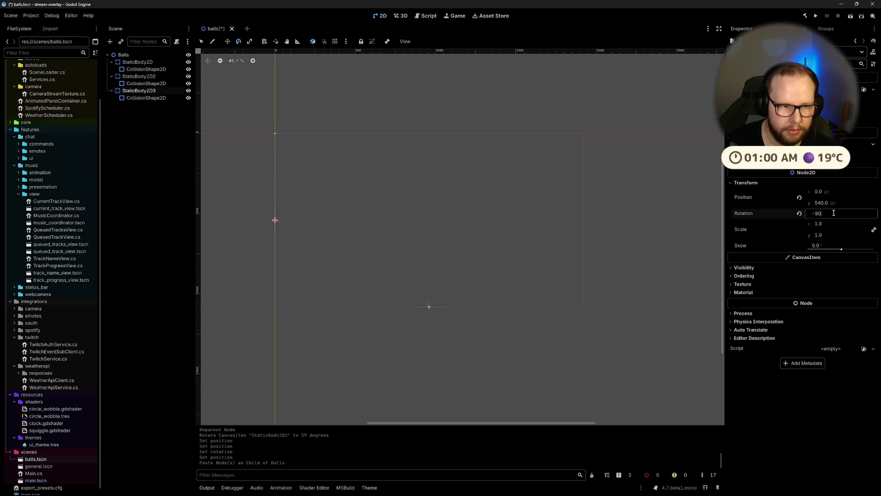
key("Return")
left_click(841, 191)
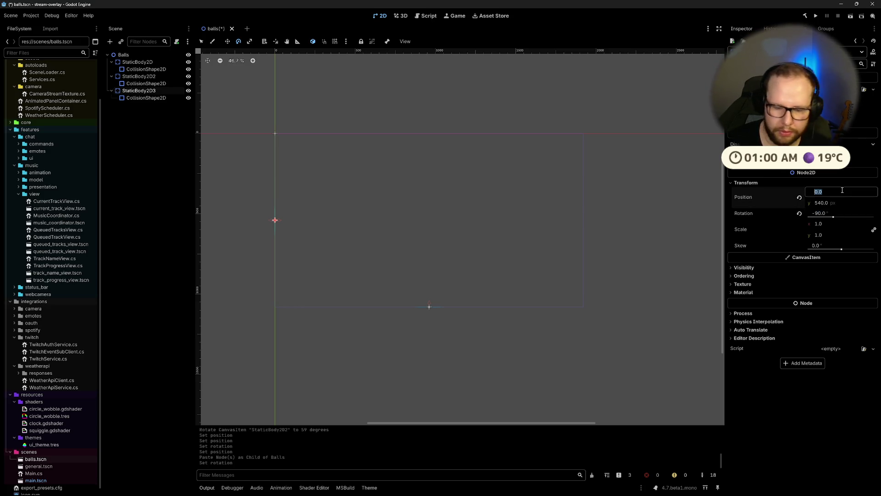
type("1920")
key("Return")
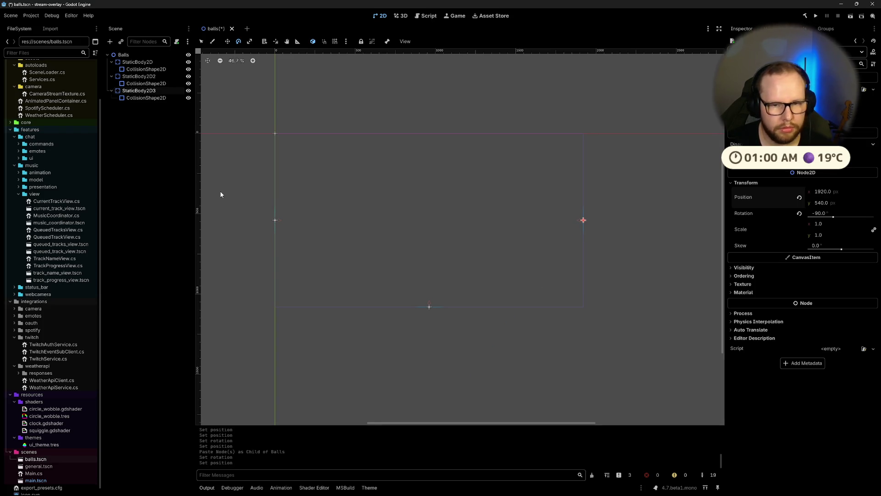
Step: Collapse the three StaticBody2D nodes in the scene tree and select Balls
left_click(126, 159)
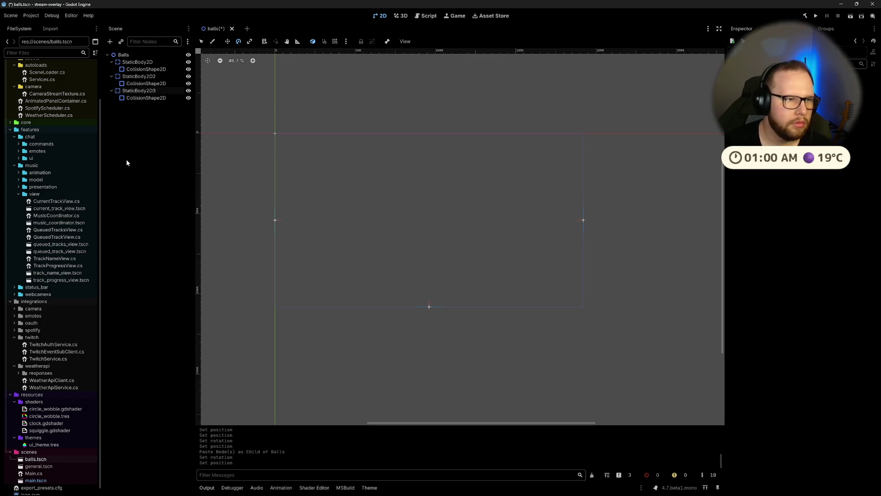
left_click(112, 62)
left_click(111, 69)
left_click(110, 76)
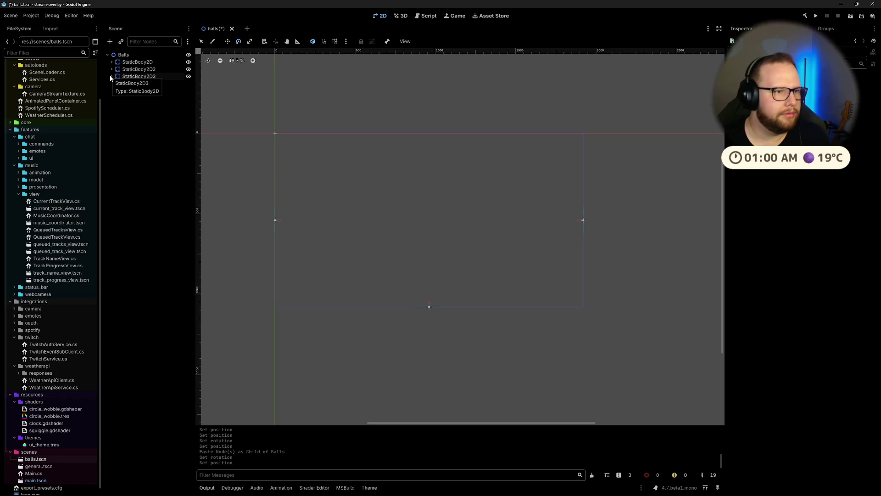
left_click(124, 55)
Step: Add a RigidBody2D node under Balls
key("ctrl+a")
type("phy")
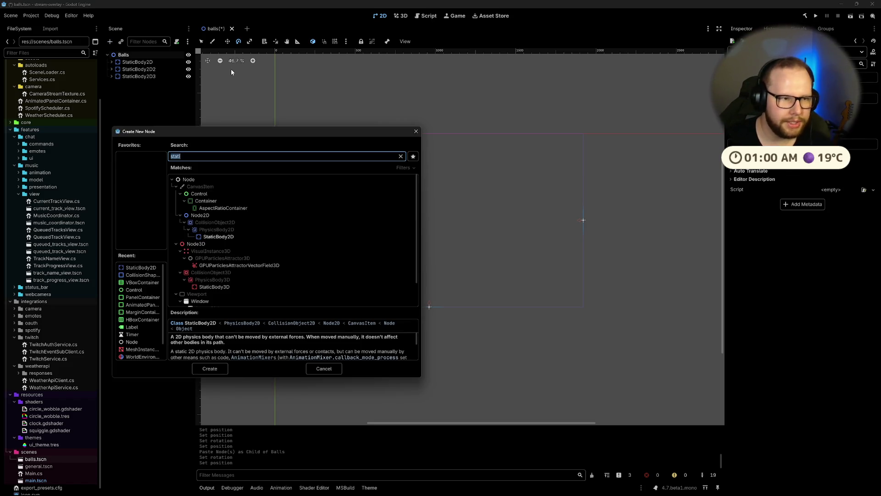
type("sics")
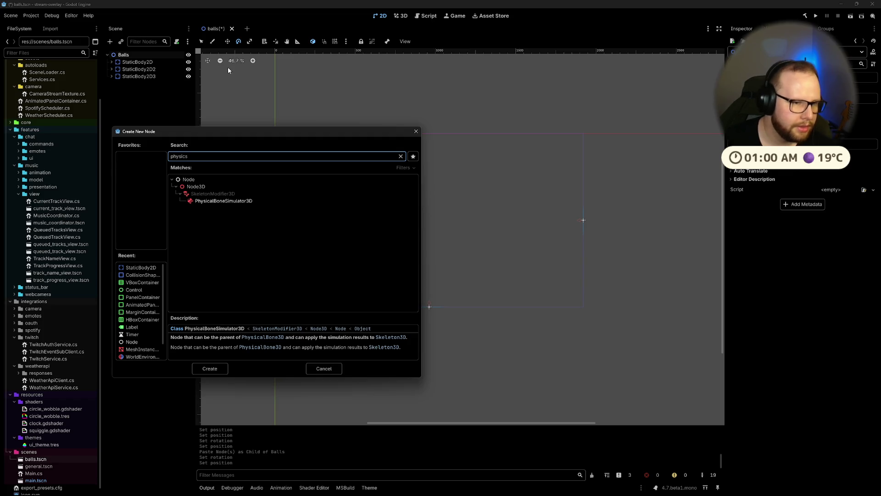
key("ctrl+a")
type("ri")
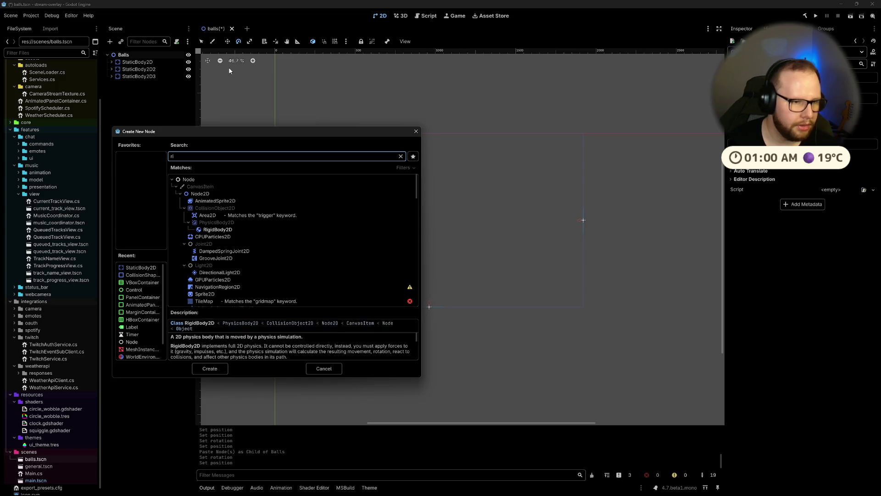
key("Return")
Step: Add a CollisionShape2D child to the RigidBody2D and assign it a shape
key("ctrl+a")
type("collision")
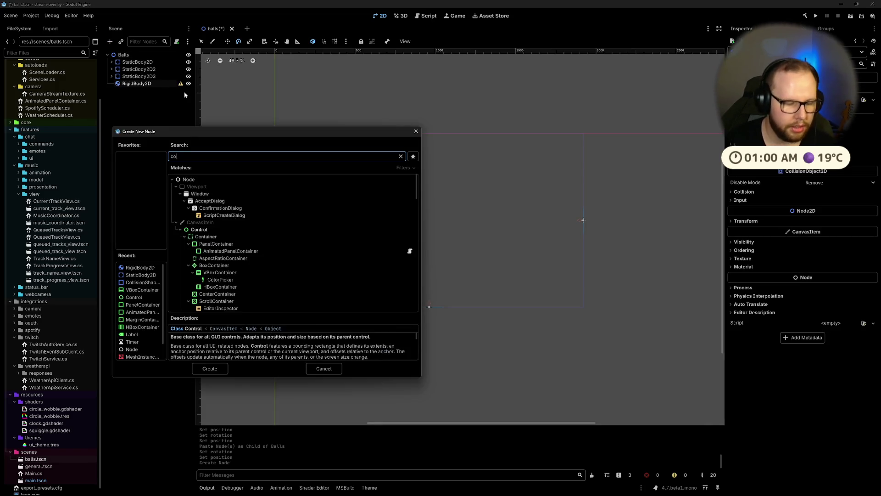
key("Return")
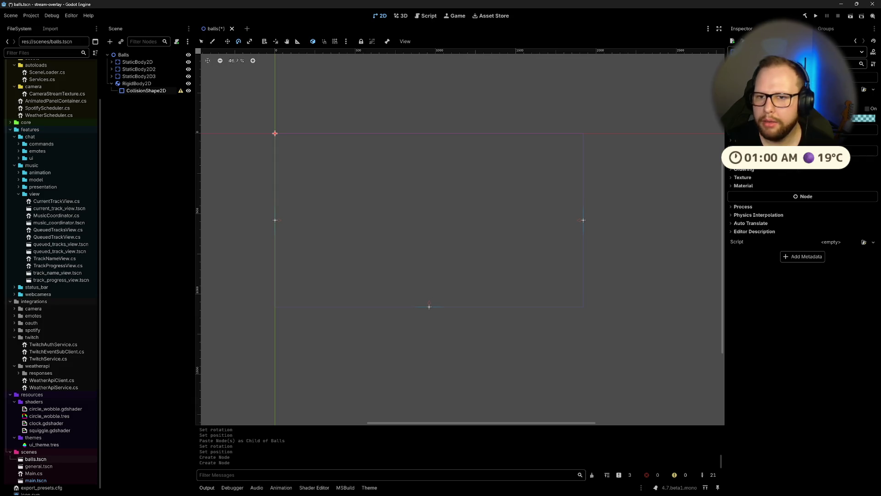
left_click(831, 89)
left_click(826, 136)
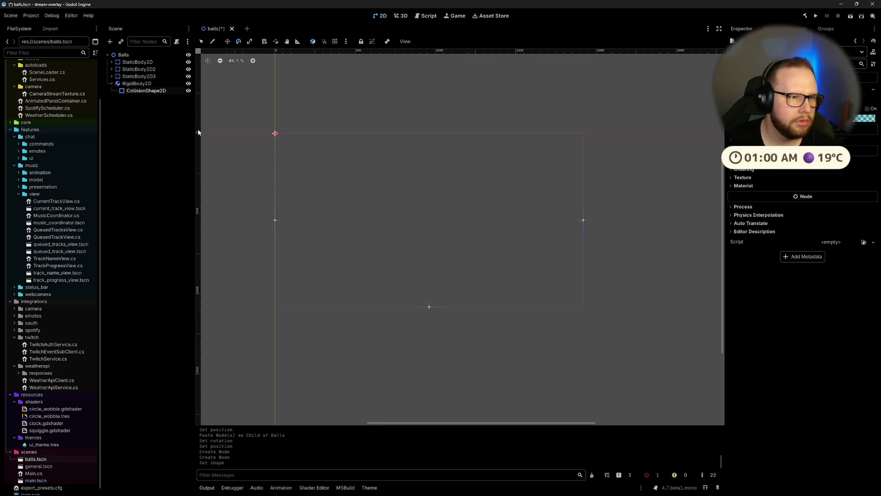
Step: Add a TextureRect as another child of the RigidBody2D
left_click(137, 84)
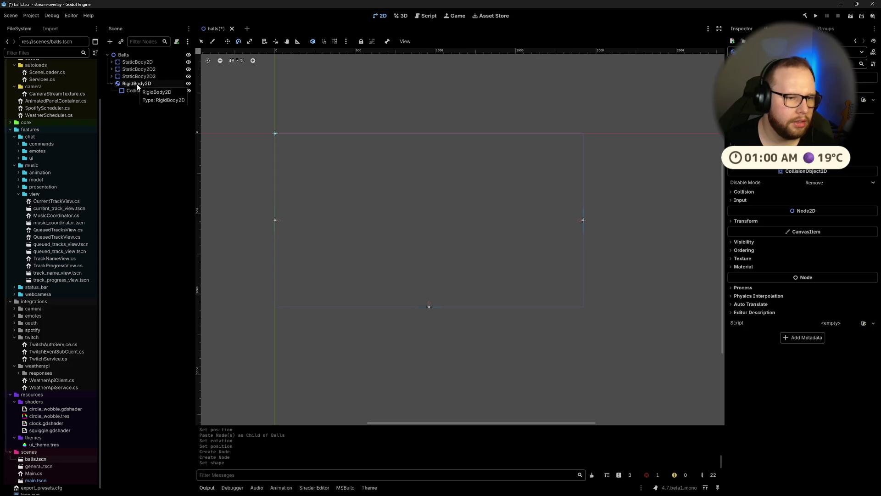
key("ctrl+a")
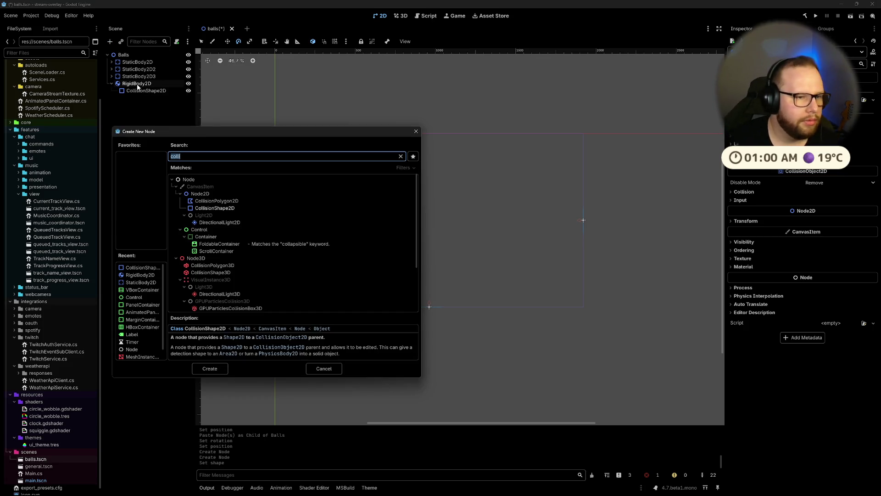
type("text")
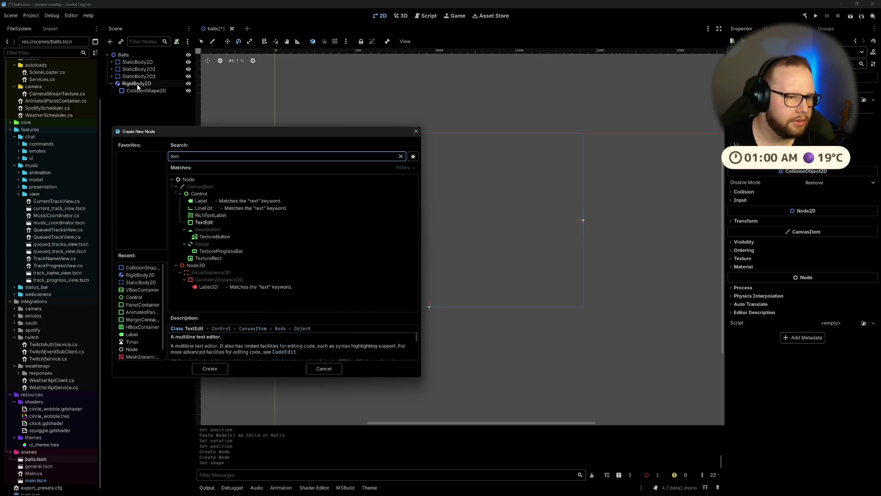
key("ctrl+a")
type("qew")
key("BackSpace")
key("BackSpace")
key("BackSpace")
type("web")
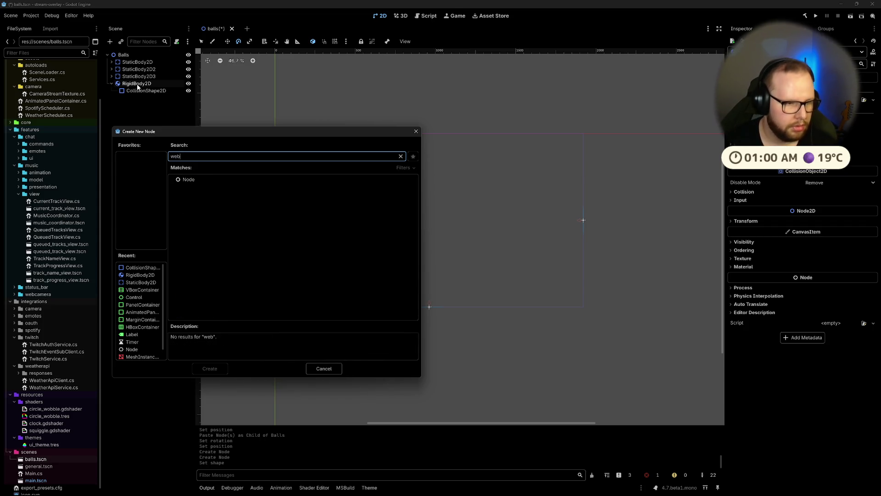
key("BackSpace")
key("BackSpace")
key("BackSpace")
type("texture")
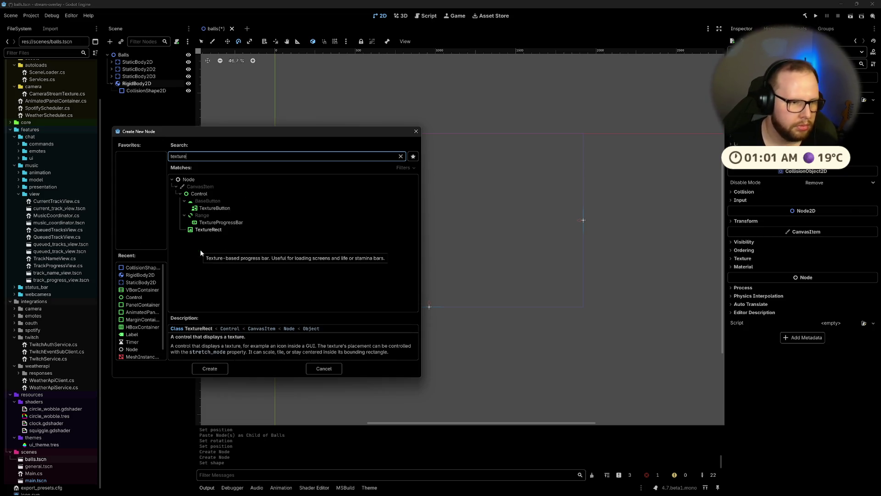
double_click(201, 258)
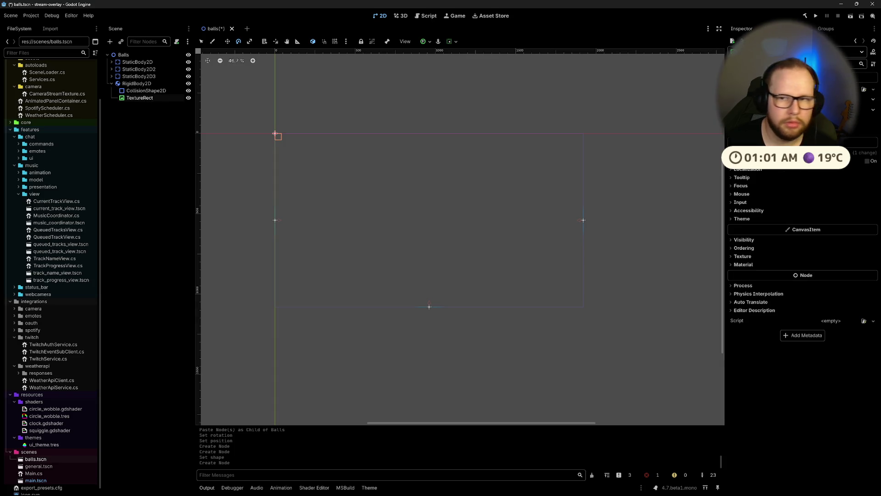
Step: Give the TextureRect the icon.svg texture with a proportional expand mode
left_click(873, 90)
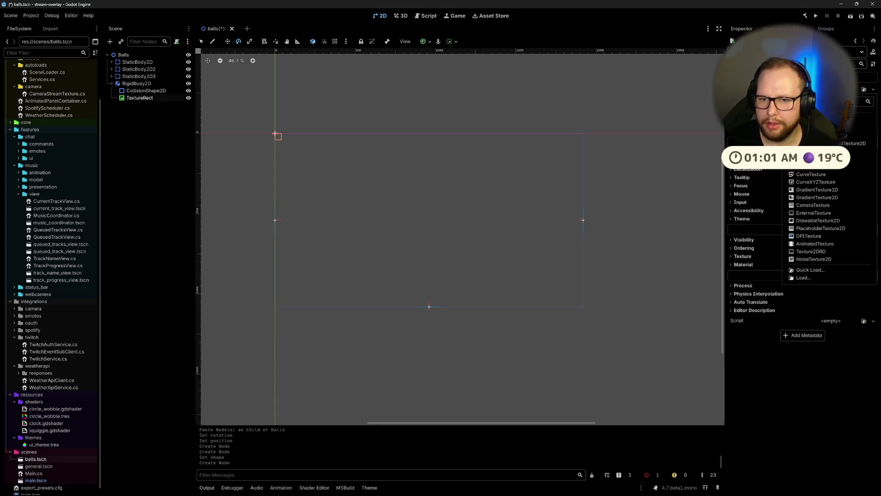
left_click(865, 90)
left_click(866, 90)
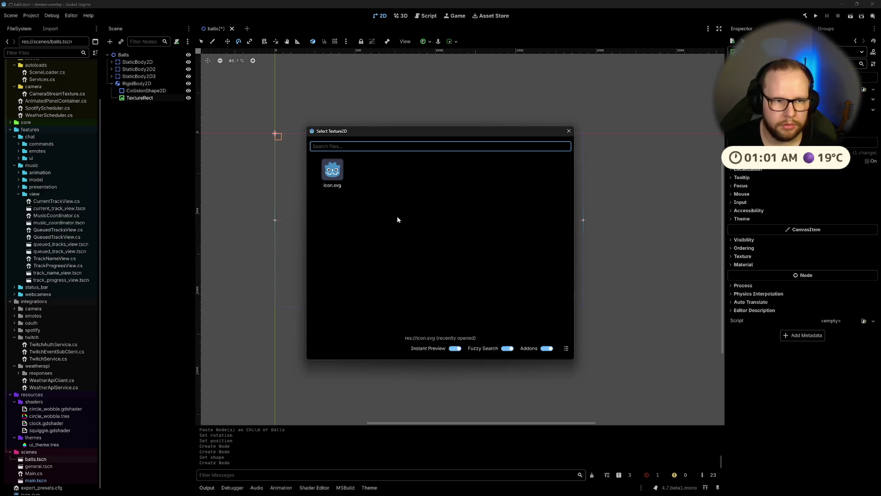
left_click(328, 176)
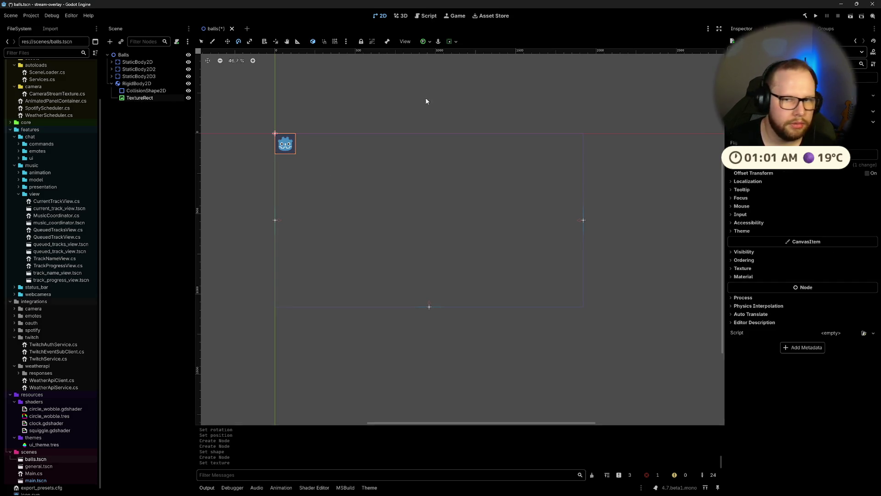
left_click(826, 110)
left_click(807, 130)
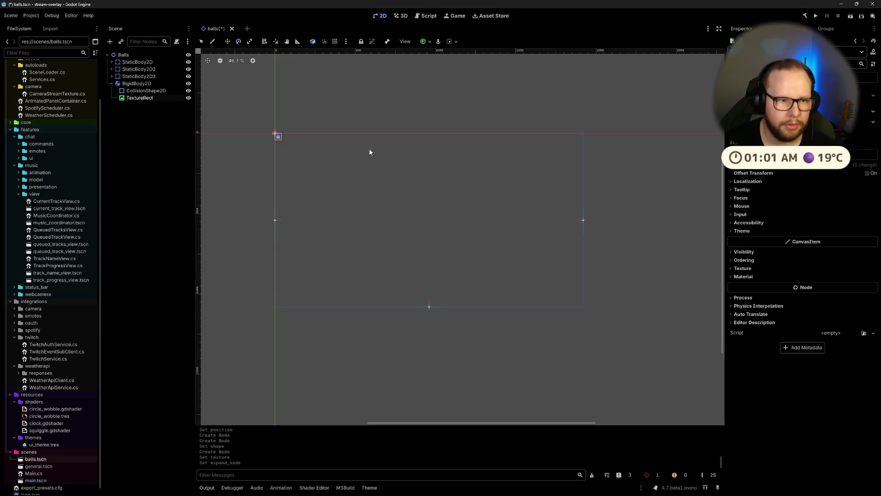
Step: Delete the TextureRect from the RigidBody2D
left_click(136, 83)
scroll(279, 131, "up", 3)
scroll(265, 144, "up", 5)
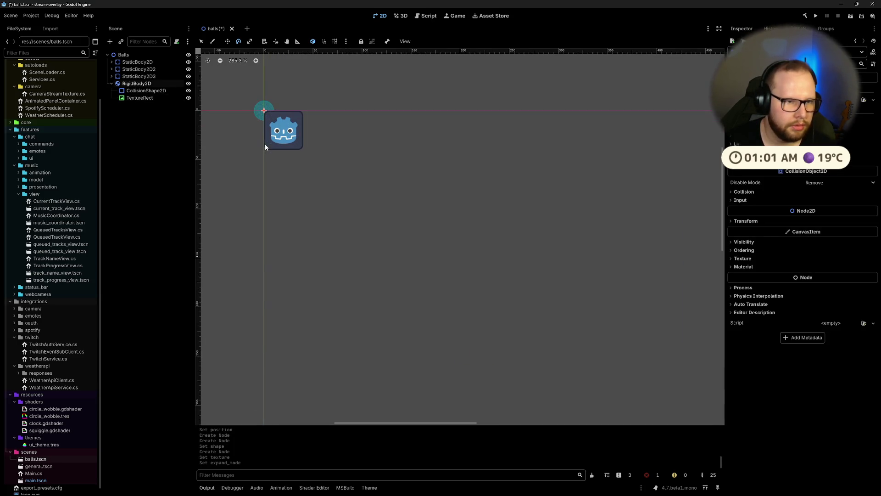
scroll(461, 261, "up", 1)
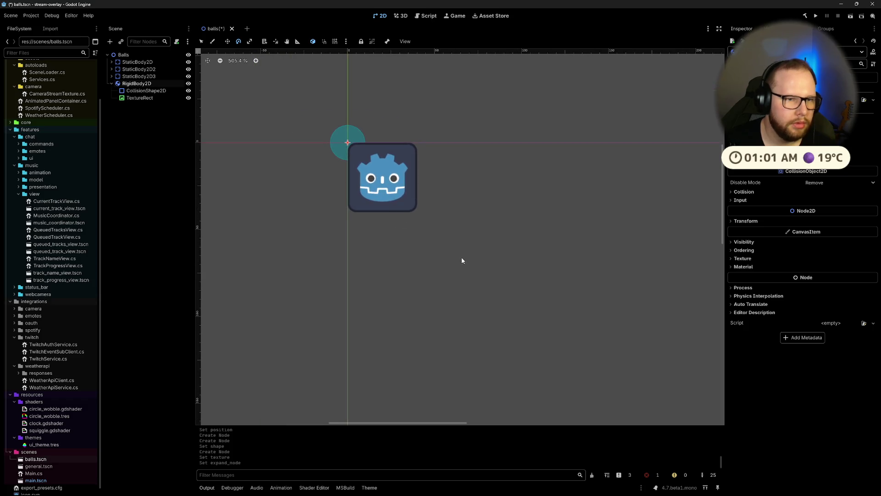
left_click(140, 99)
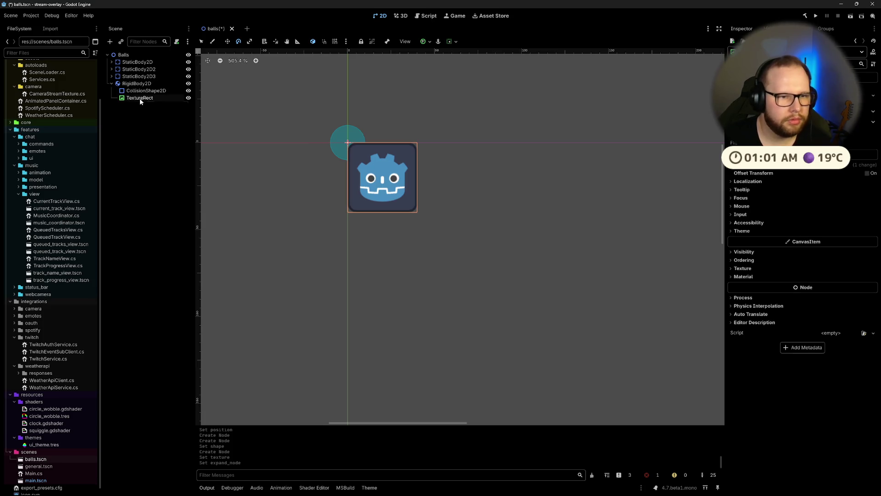
key("Delete")
key("Return")
Step: Add a Sprite2D under the RigidBody2D using the Godot icon as its texture
left_click(138, 84)
key("ctrl+a")
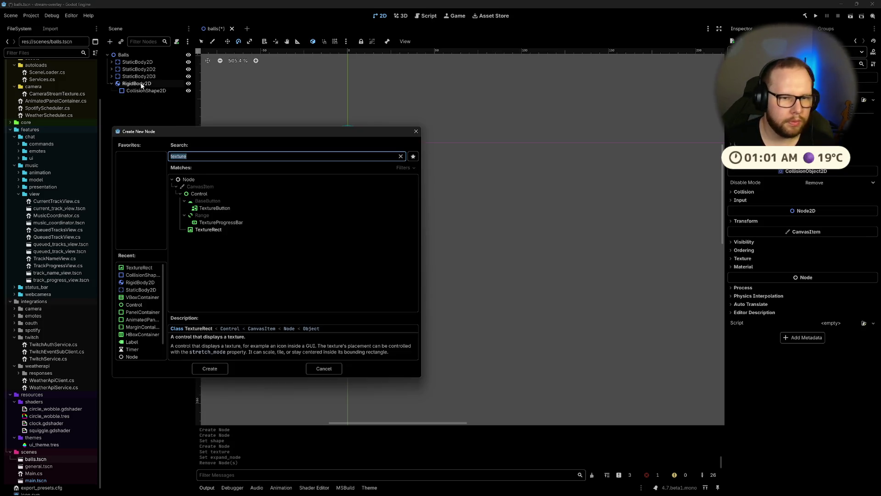
type("sprite2")
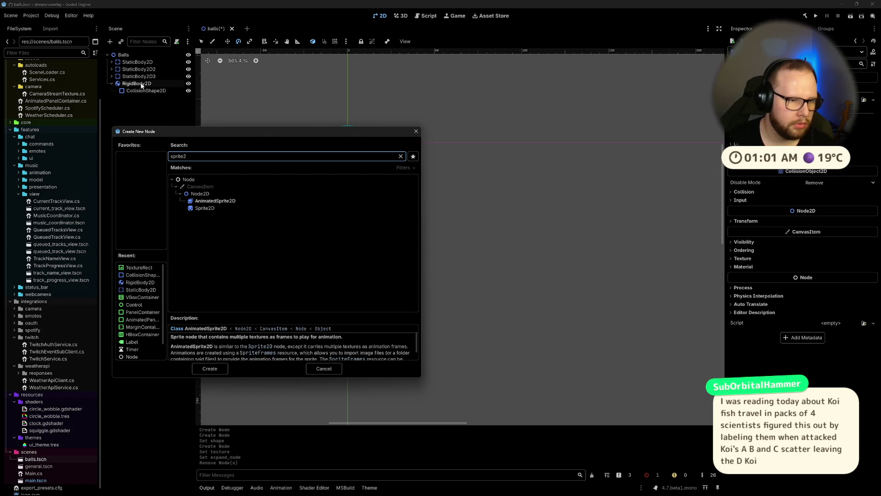
key("Down")
key("Return")
scroll(484, 204, "down", 5)
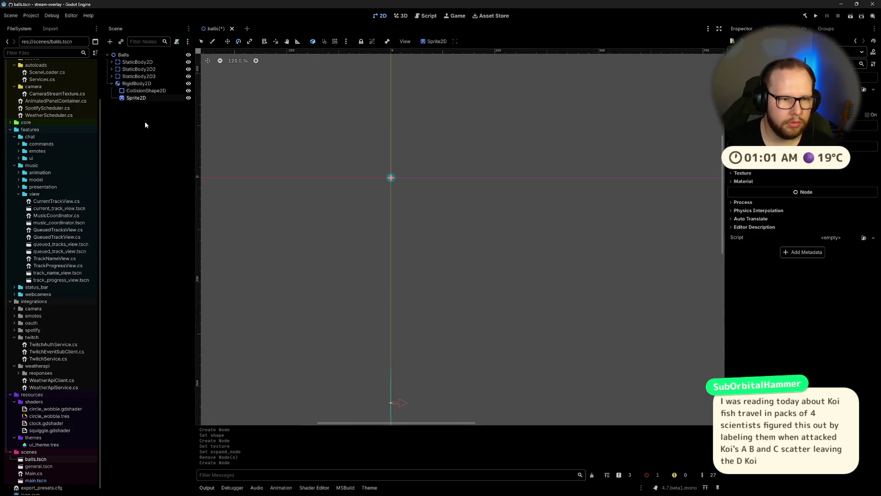
left_click(873, 90)
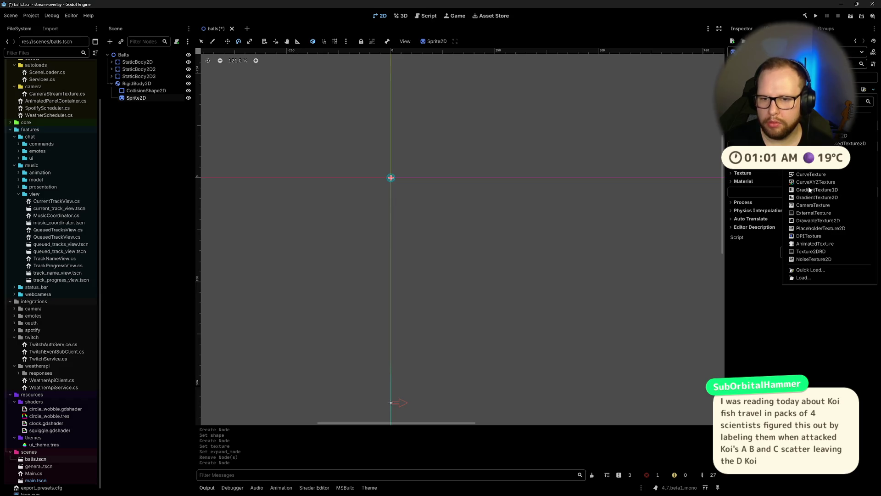
left_click(810, 269)
double_click(339, 175)
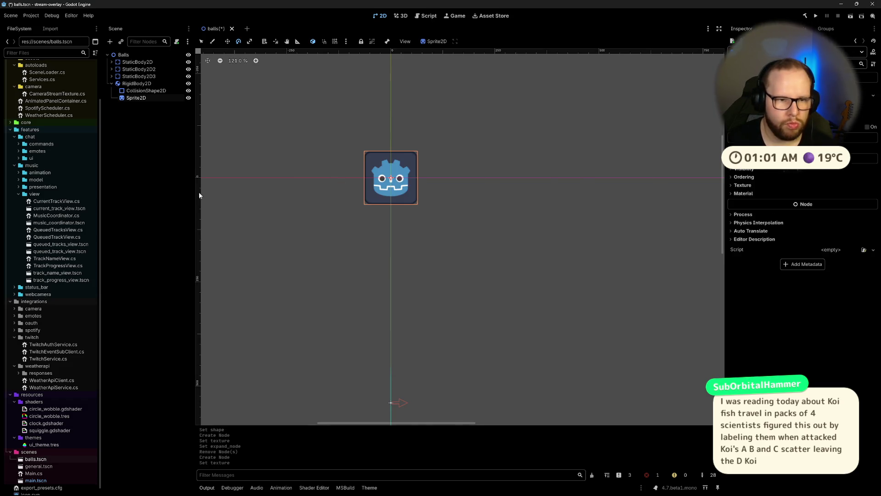
Step: Enlarge the collision circle to fit the icon and move Sprite2D above CollisionShape2D
scroll(200, 184, "up", 4)
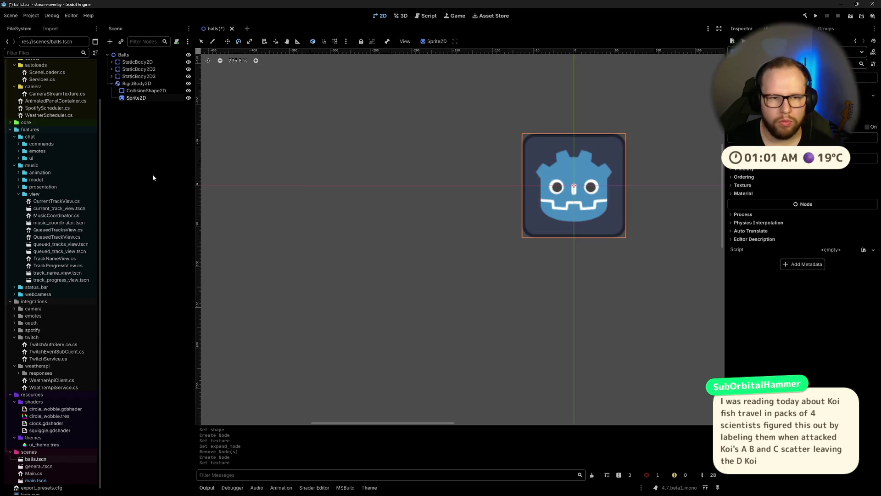
left_click(125, 90)
left_click(133, 84)
left_click(141, 91)
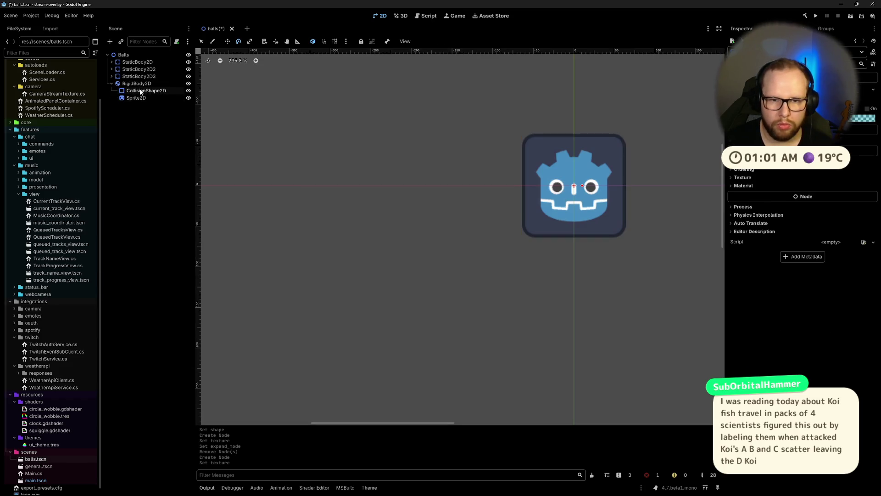
left_click_drag(745, 141, 629, 149)
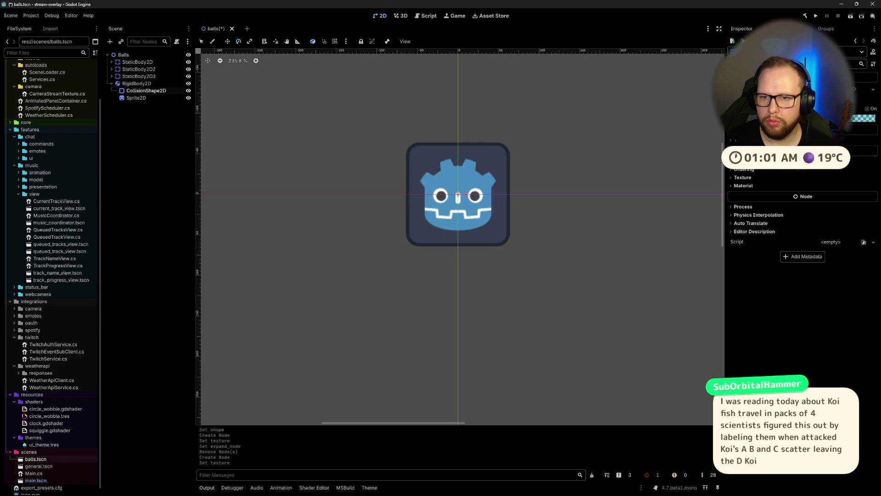
scroll(802, 224, "up", 2)
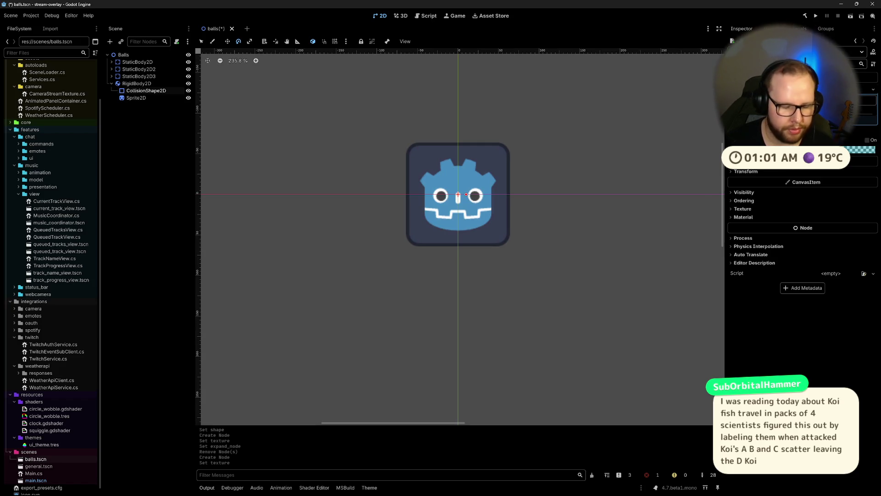
left_click_drag(466, 194, 510, 194)
scroll(525, 187, "up", 5)
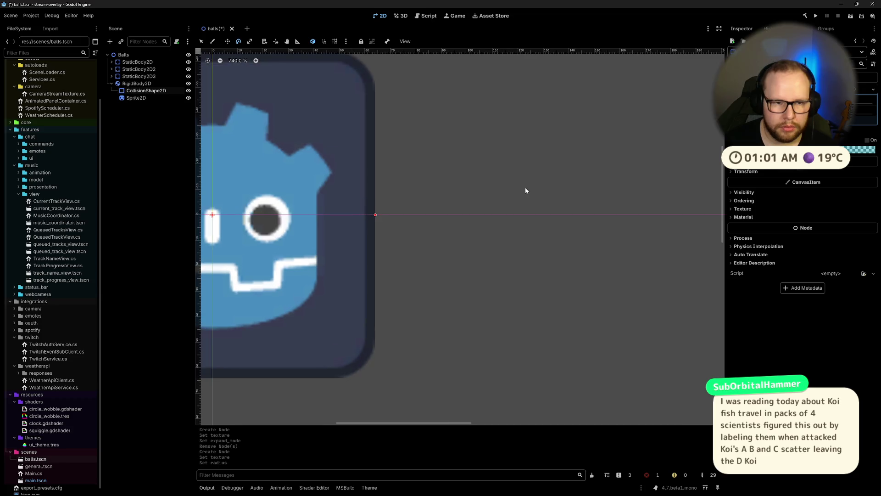
left_click_drag(388, 198, 508, 217)
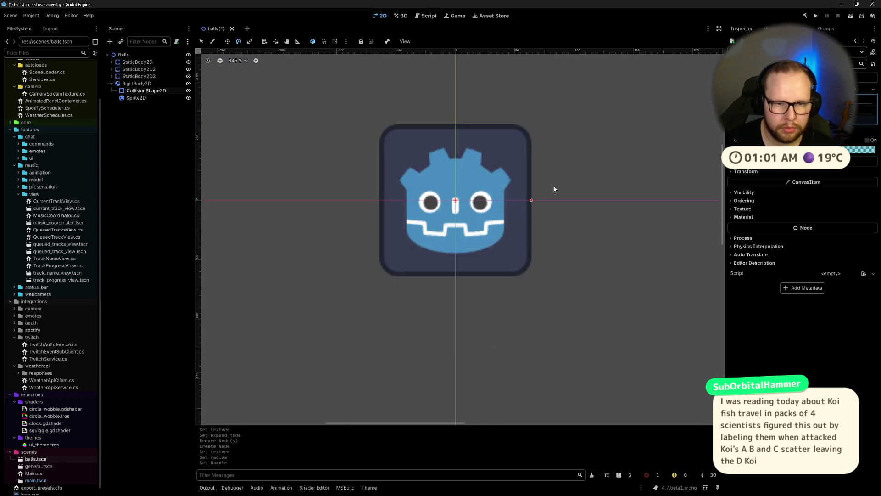
scroll(528, 196, "down", 6)
left_click_drag(136, 97, 136, 88)
scroll(413, 142, "right", 2)
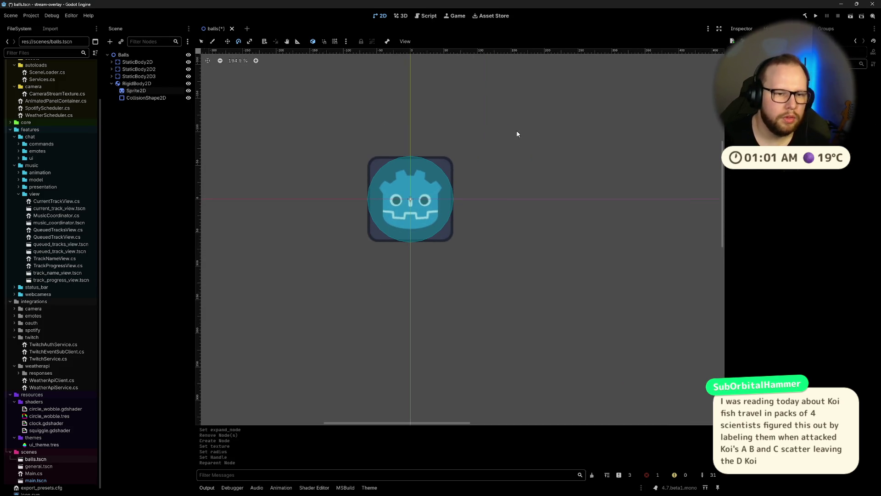
Step: Set the RigidBody2D's position x to 960
scroll(450, 147, "down", 5)
left_click(165, 84)
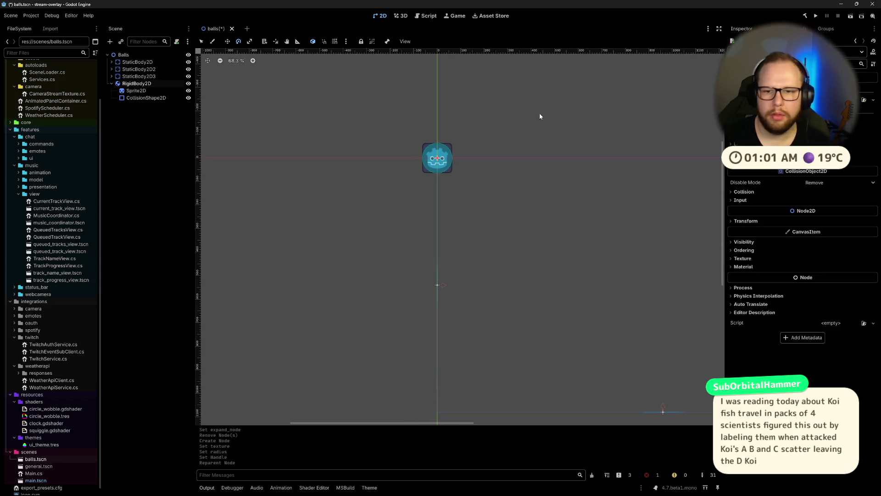
left_click(746, 221)
left_click(836, 230)
type("1960")
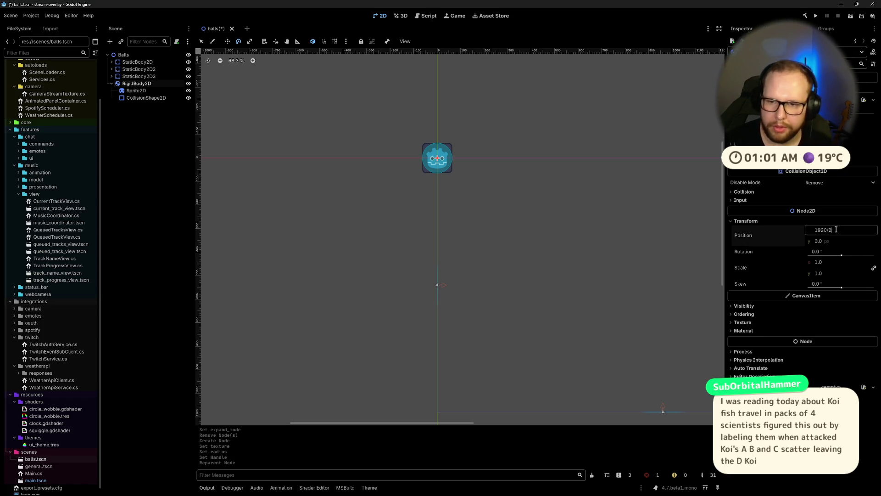
key("Return")
left_click_drag(703, 252, 415, 216)
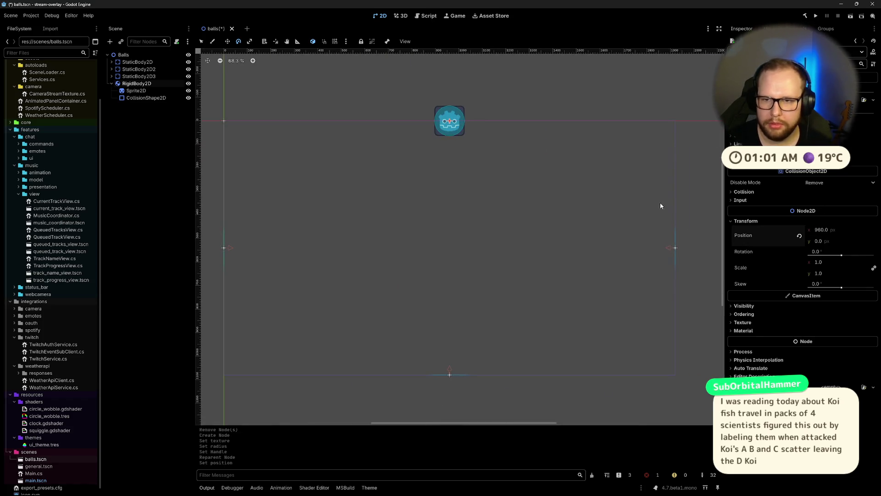
Step: Give the body a new PhysicsMaterial with maximum bounce and save the scene
left_click(864, 99)
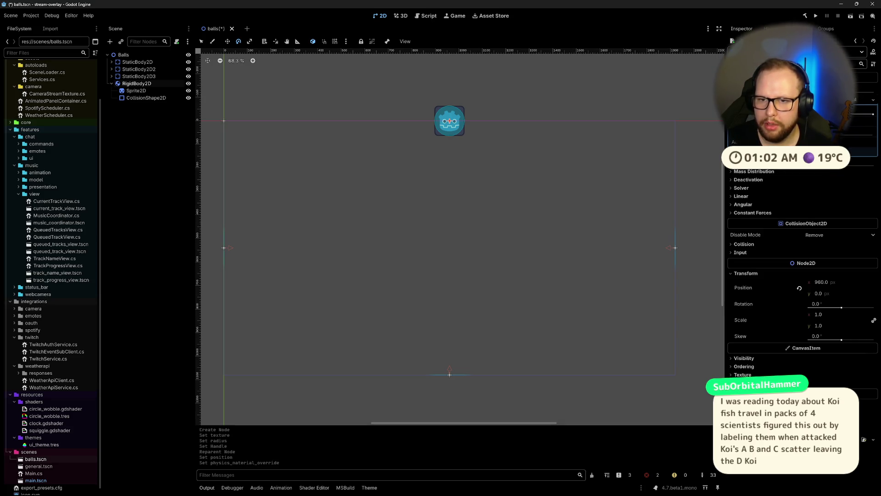
mouse_move(826, 135)
left_mouse_down()
mouse_move(873, 135)
mouse_move(798, 135)
left_mouse_up()
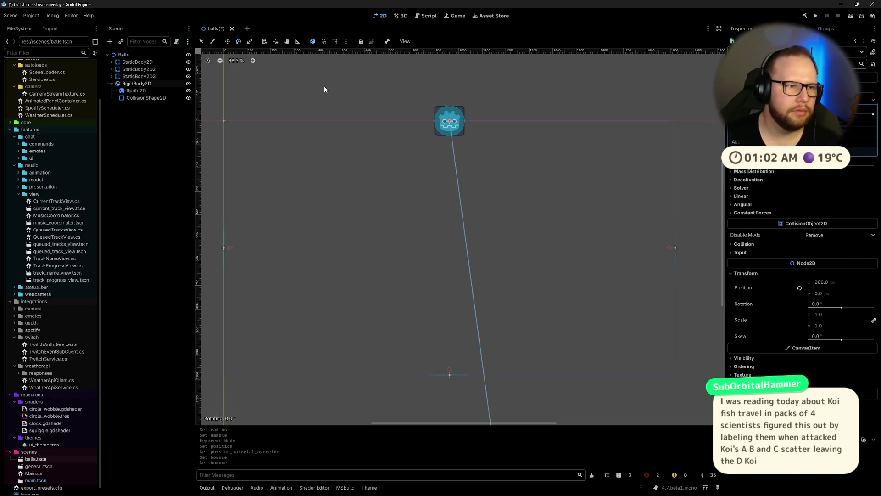
key("ctrl+s")
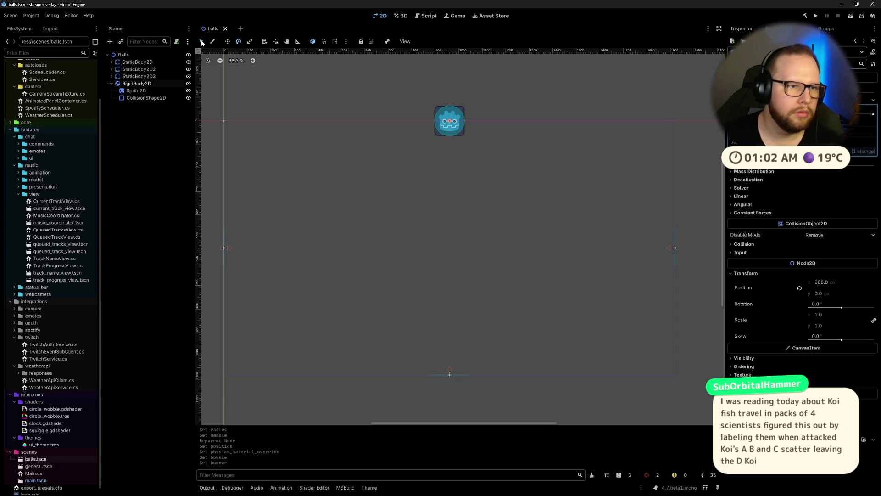
key("q")
left_click(851, 17)
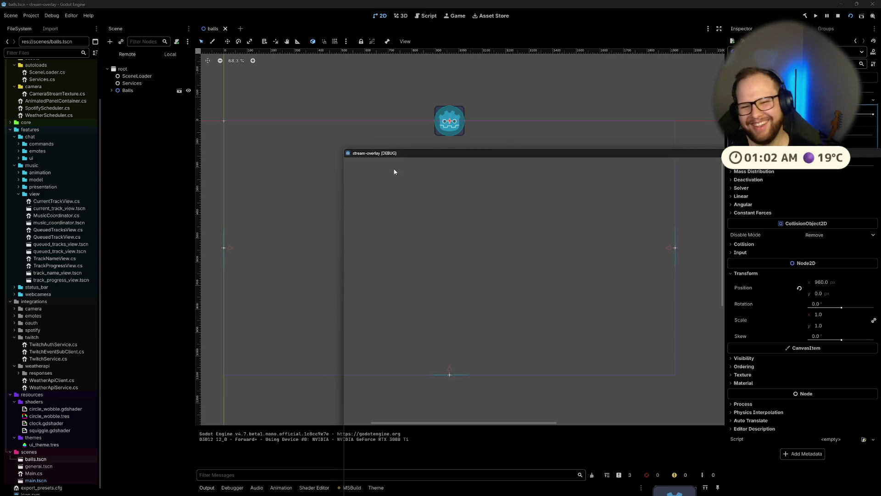
left_click_drag(585, 158, 378, 41)
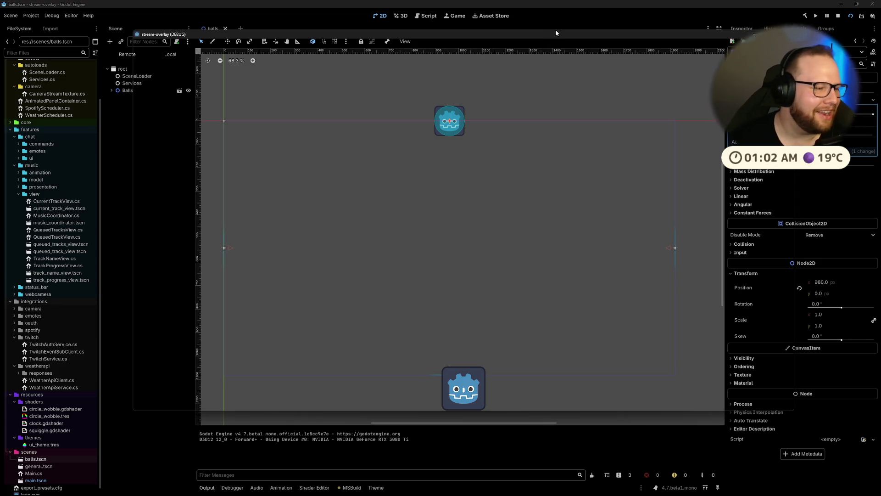
mouse_move(544, 35)
left_mouse_down()
mouse_move(546, 44)
mouse_move(523, 44)
left_mouse_up()
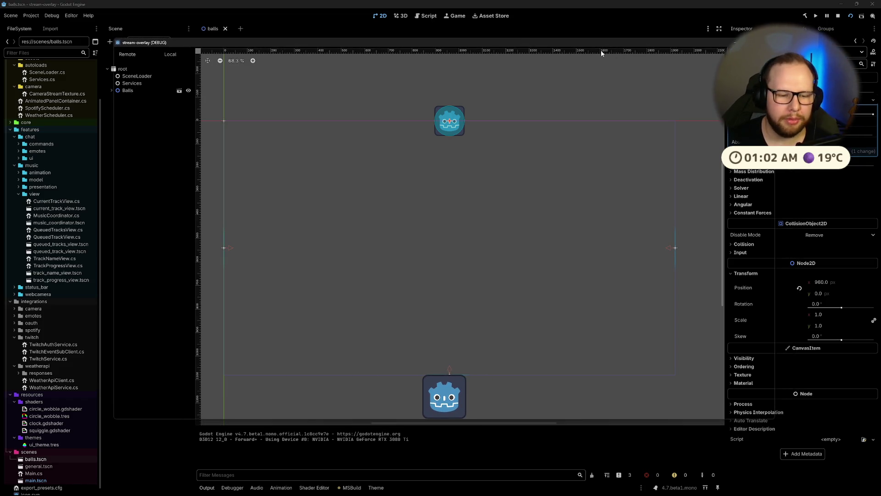
key("super+Up")
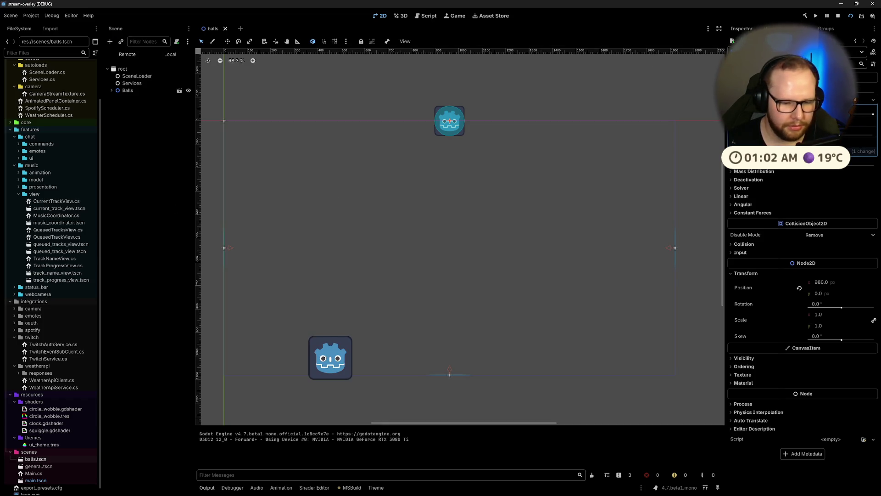
key("super")
key("super")
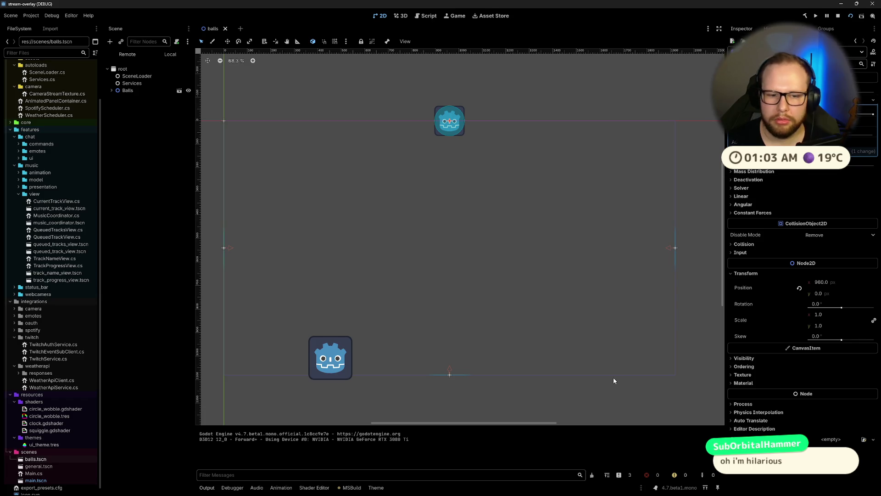
key("super")
left_click(271, 438)
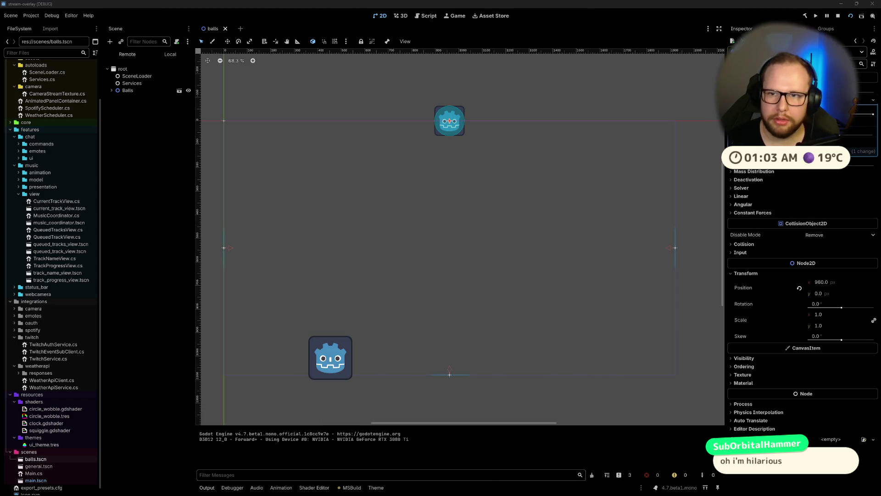
key("alt+Tab")
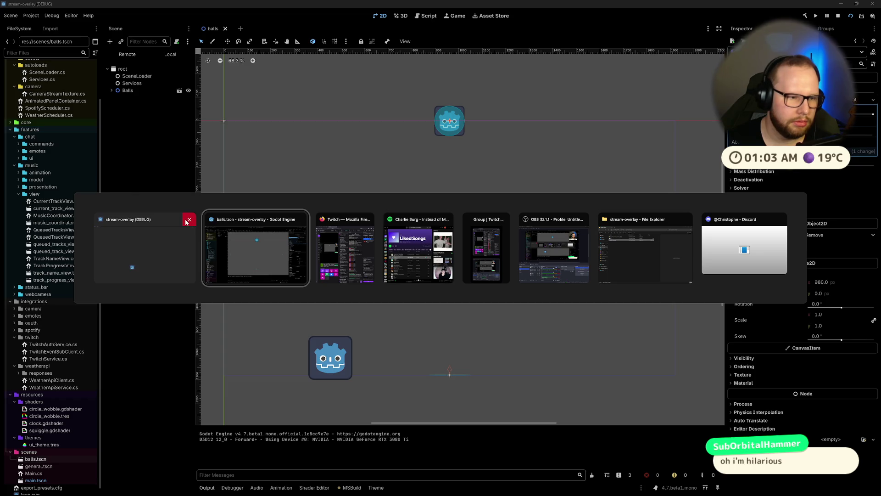
left_click(188, 220)
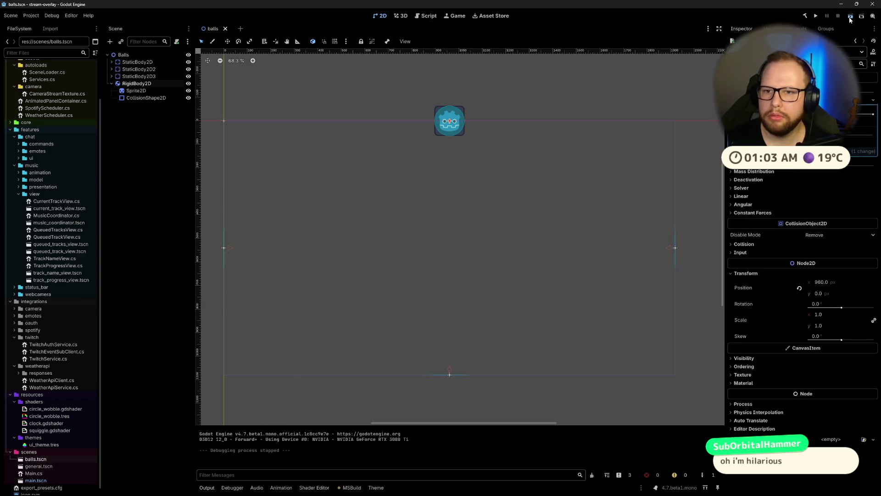
key("F6")
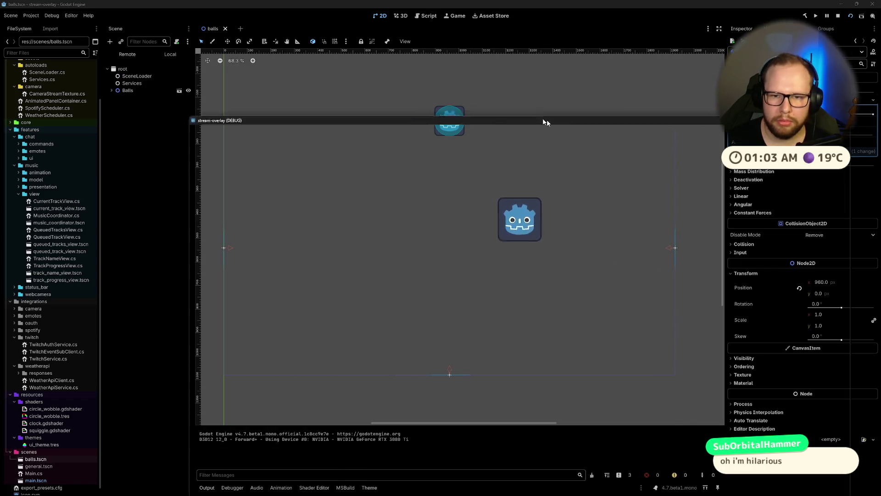
left_click_drag(546, 122, 553, 67)
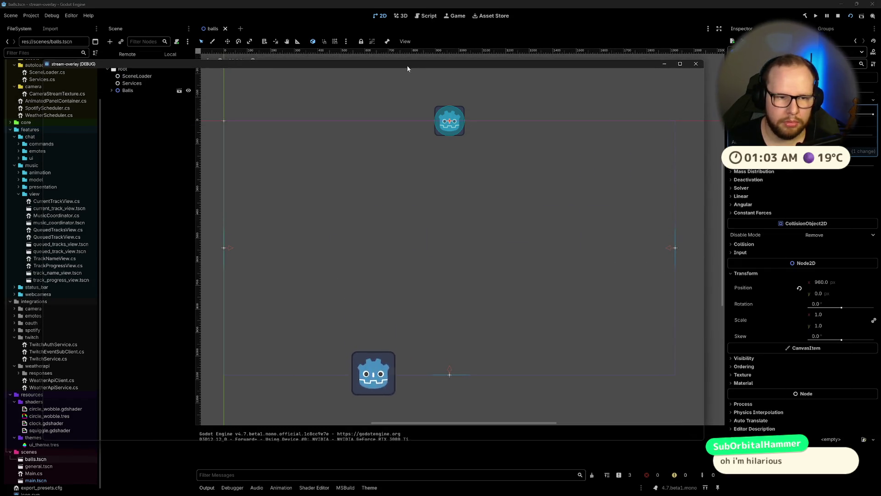
left_click(694, 63)
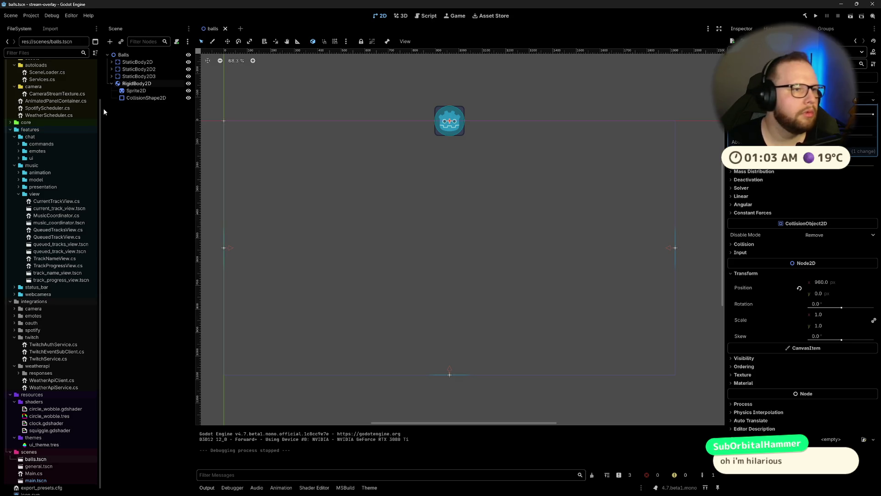
left_click(28, 15)
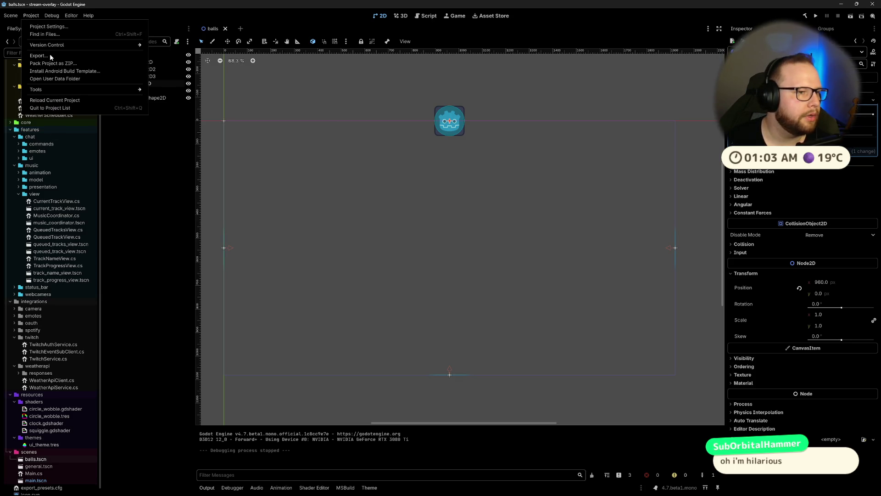
Step: Re-export the Windows build over the existing stream-overlay.exe, then close the export window
left_click(46, 56)
left_click(127, 340)
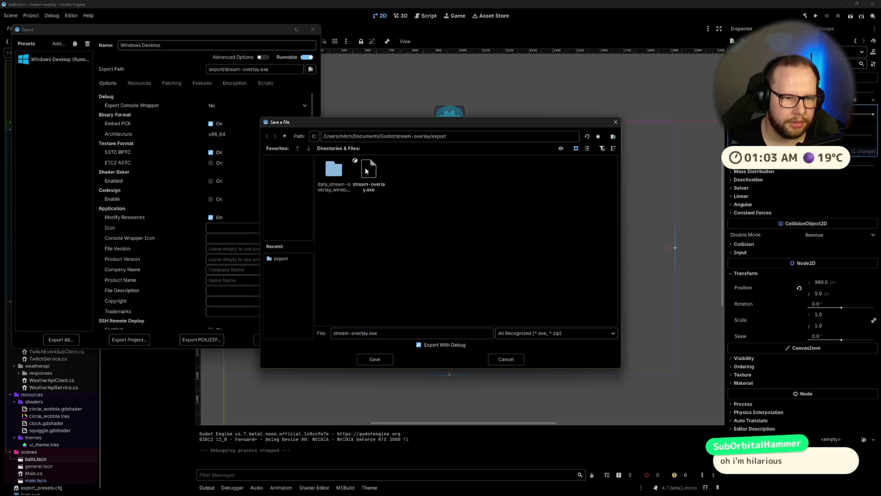
left_click(374, 359)
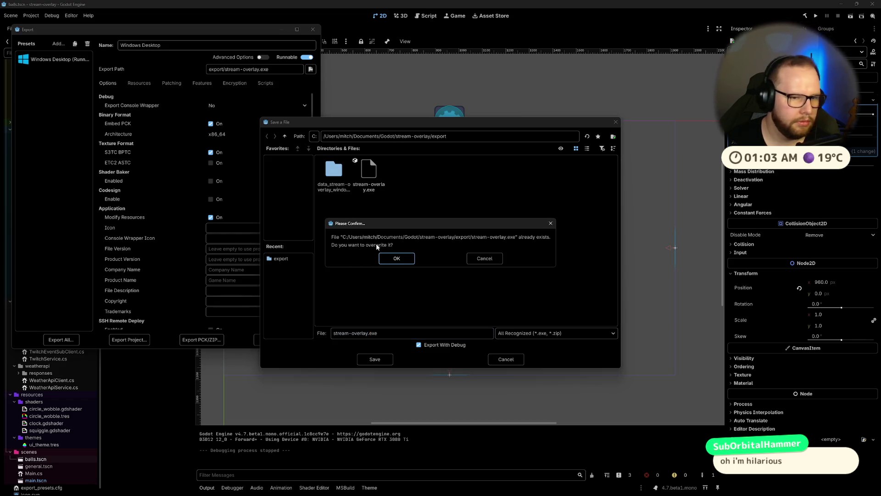
left_click(391, 255)
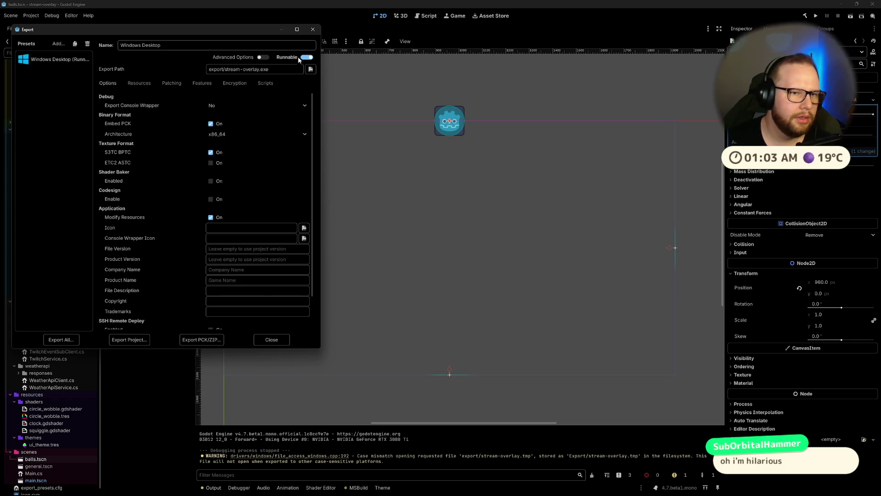
left_click(312, 29)
Step: In File Explorer, browse to Documents > Godot > stream-overlay > Export
key("super+e")
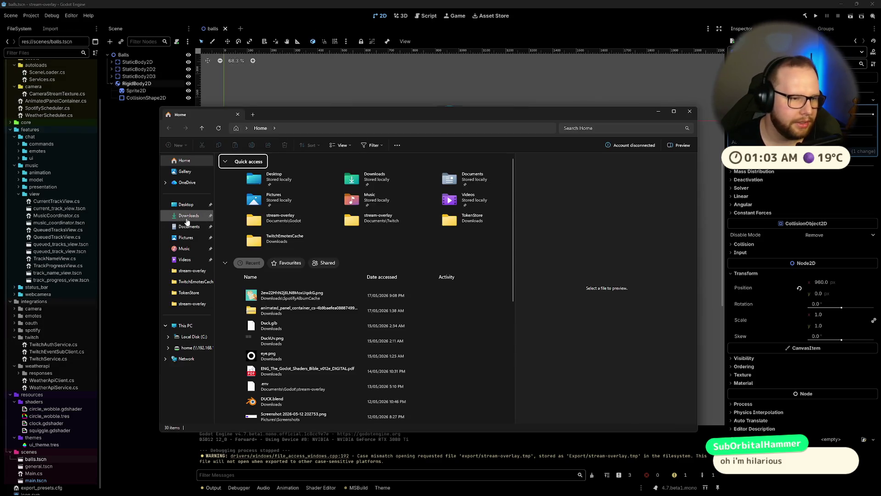
left_click(188, 226)
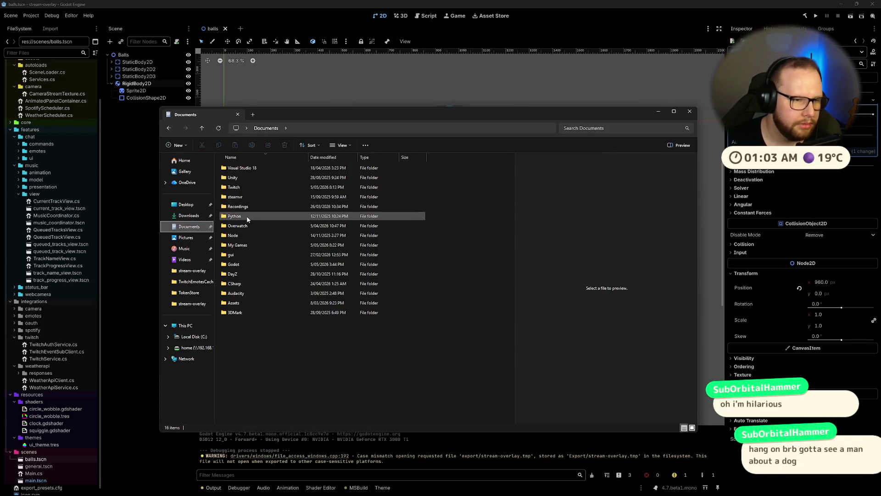
double_click(240, 265)
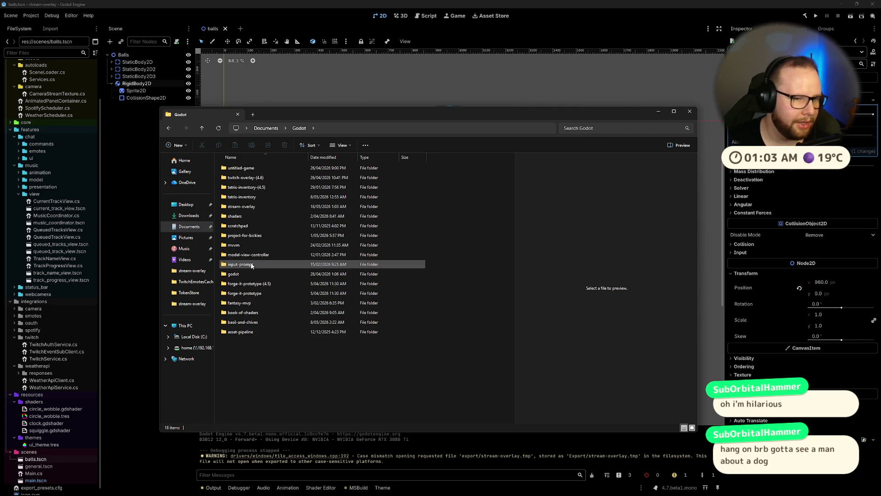
left_click(256, 254)
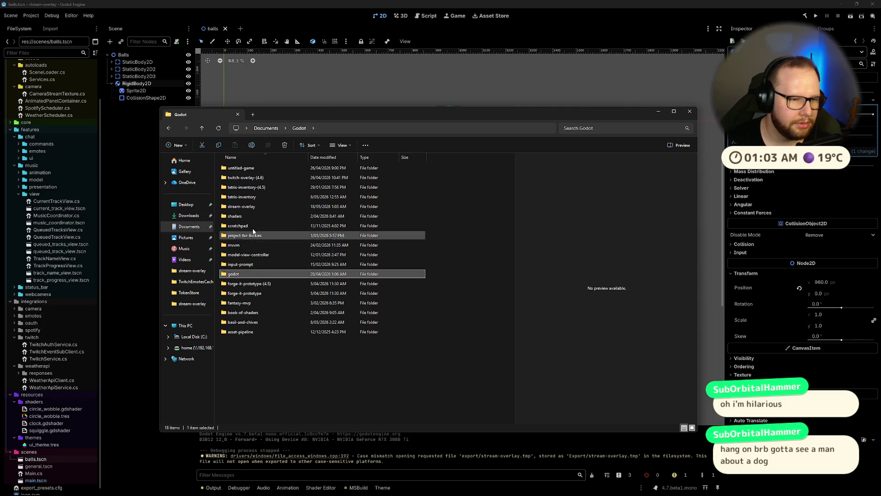
left_click(259, 208)
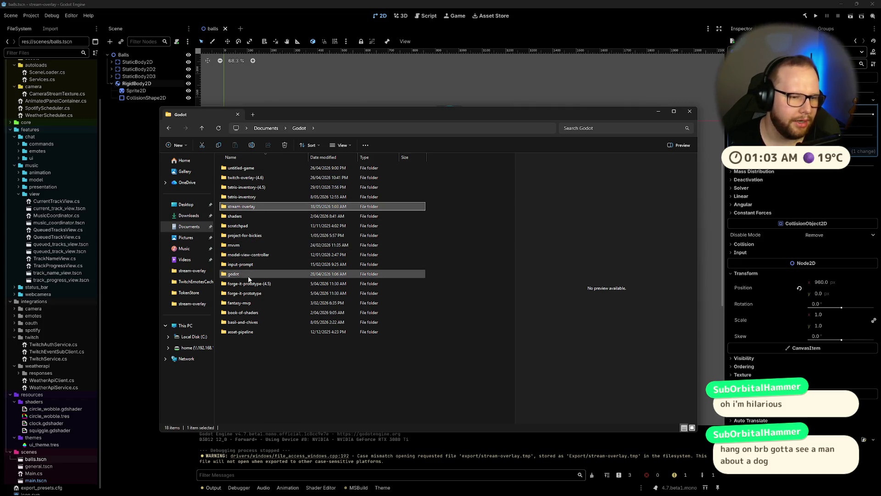
double_click(257, 207)
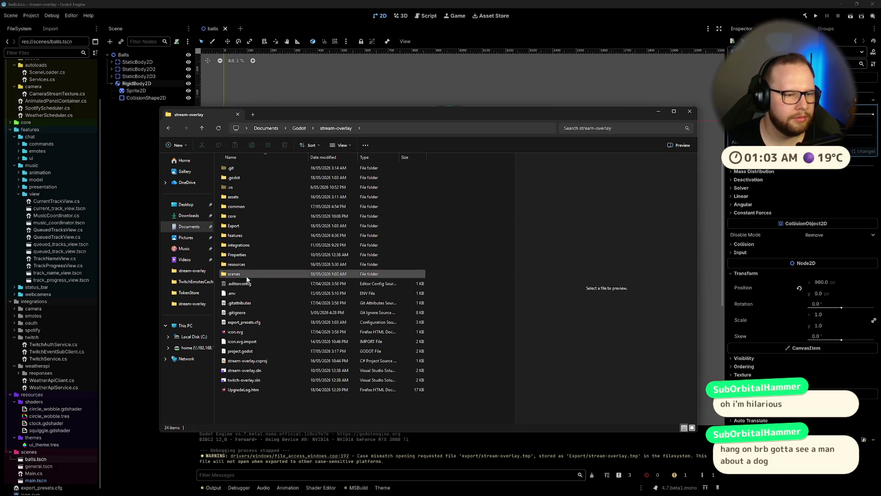
double_click(247, 226)
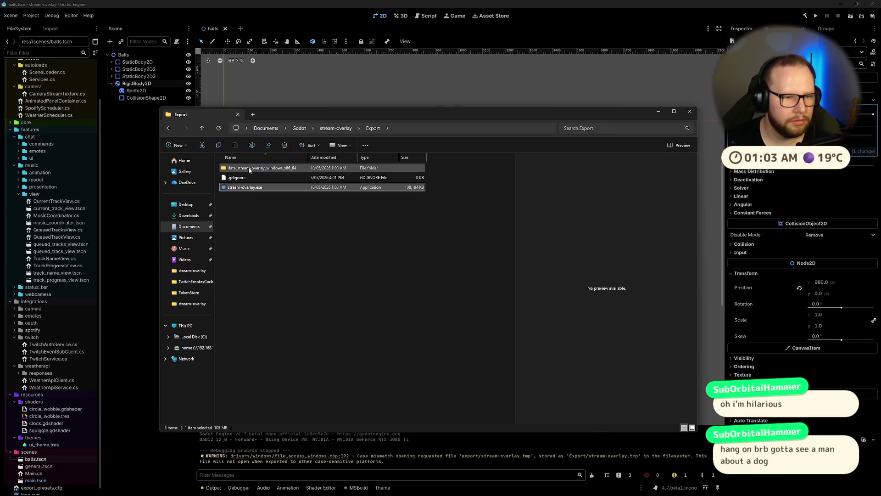
Step: Launch stream-overlay.exe from Documents > Twitch > stream-overlay, then close its debug window
left_click(189, 216)
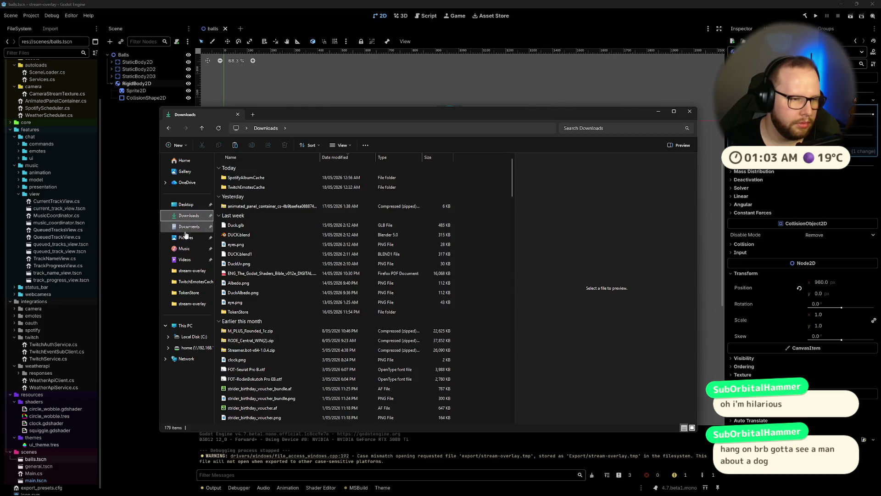
left_click(188, 227)
double_click(235, 188)
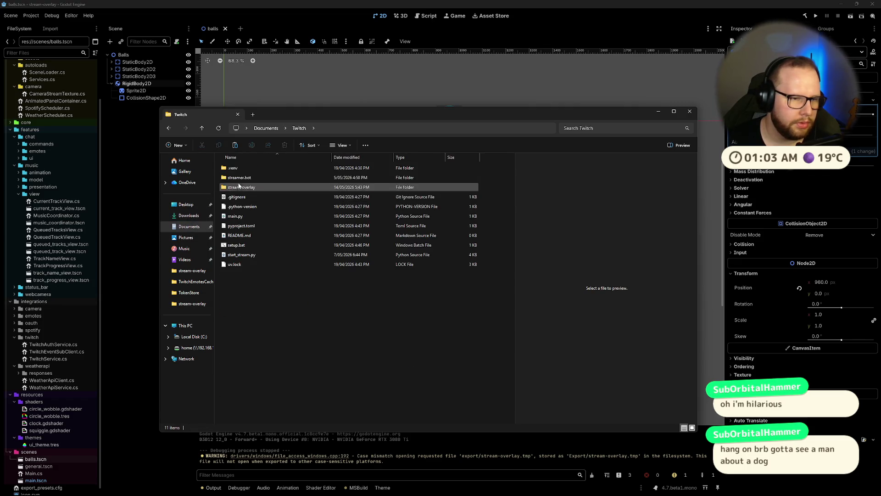
double_click(235, 188)
double_click(245, 187)
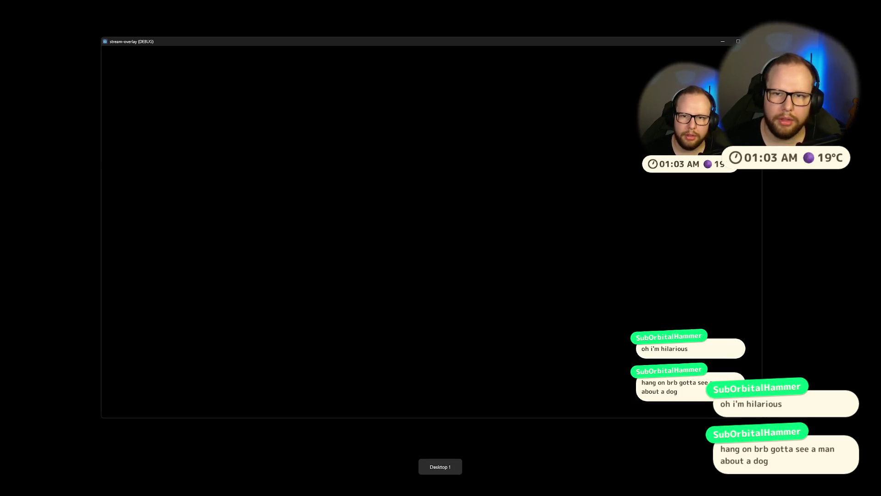
left_click(751, 41)
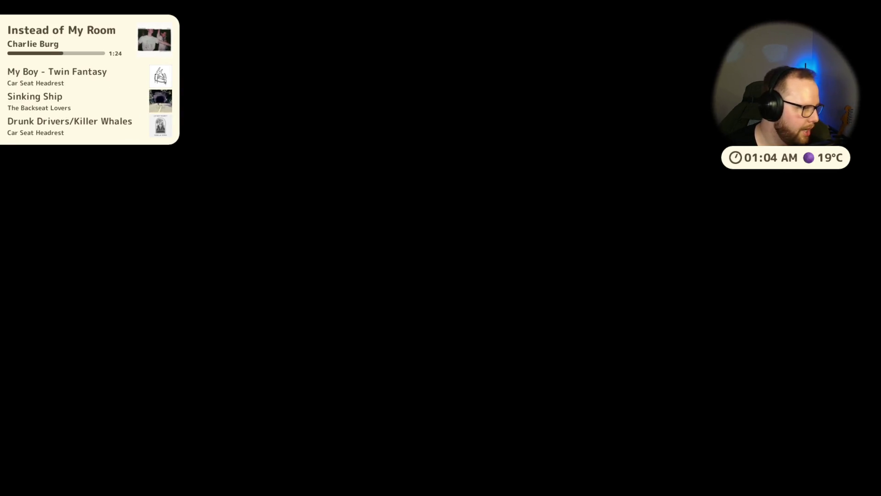
Step: Switch to the desktop with the Godot editor and close the Explorer window
key("ctrl+super+Right")
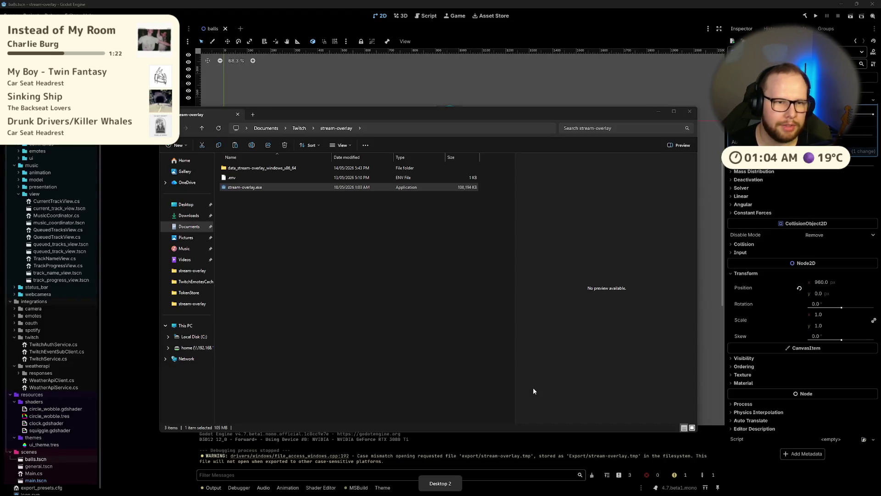
left_click(689, 111)
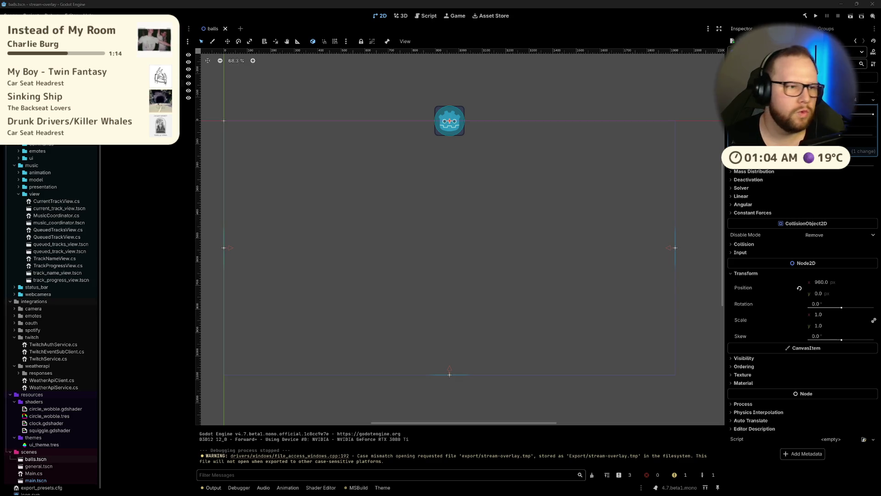
Step: Draft a CameraSprite2D script inheriting Sprite2D in the camera folder, then close the dialog
scroll(50, 229, "up", 3)
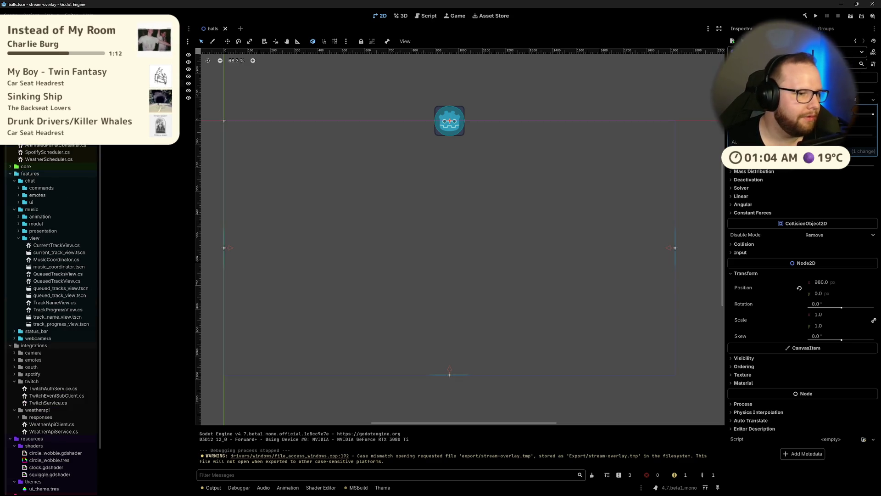
scroll(50, 316, "down", 2)
scroll(51, 317, "down", 1)
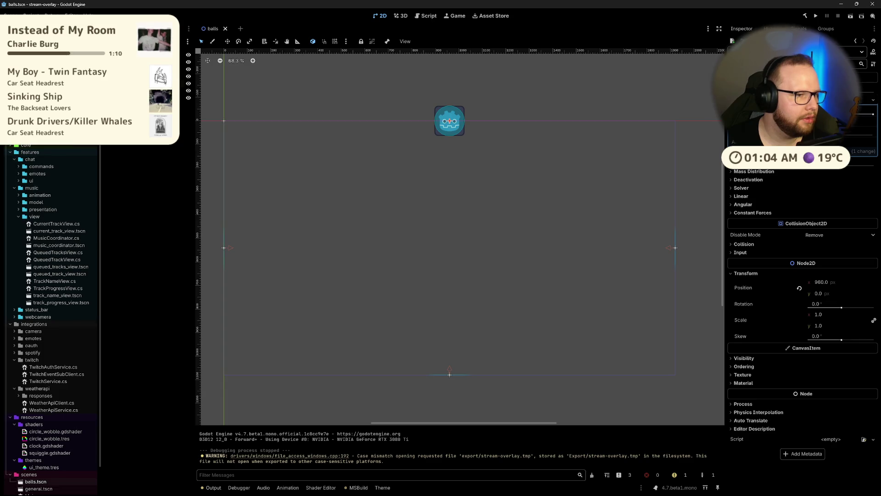
scroll(51, 276, "up", 1)
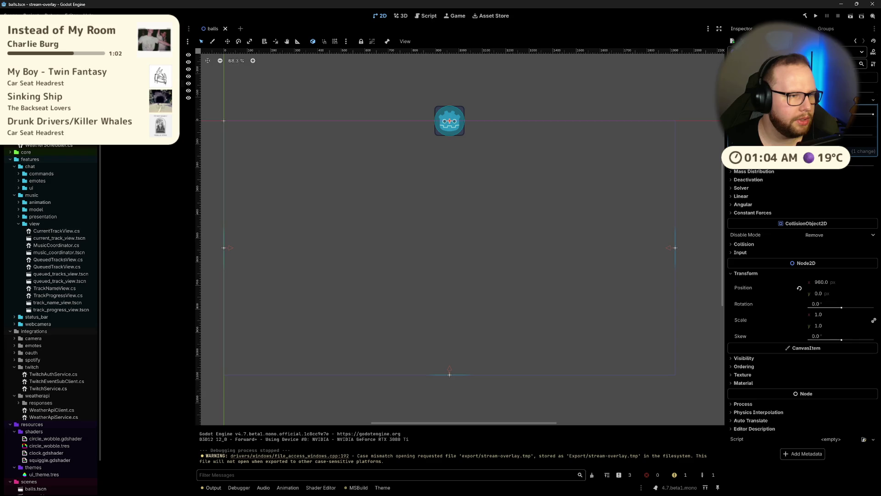
right_click(39, 120)
mouse_move(55, 124)
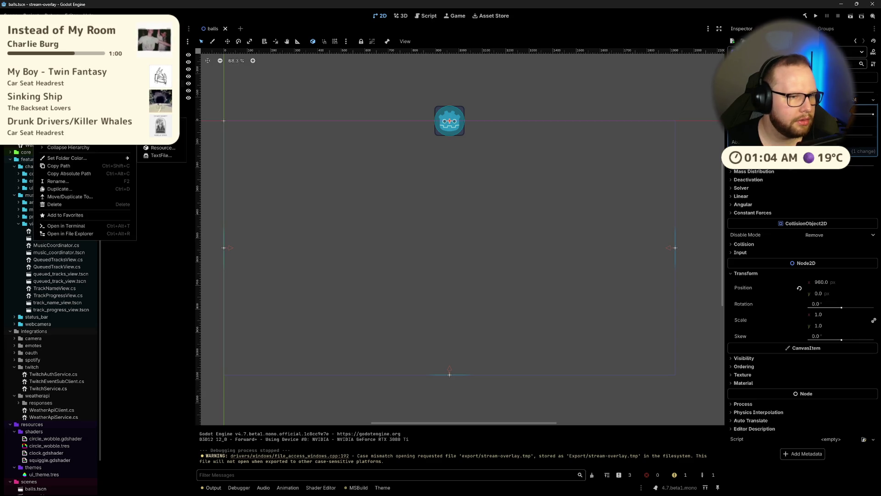
left_click(156, 139)
type("Camera")
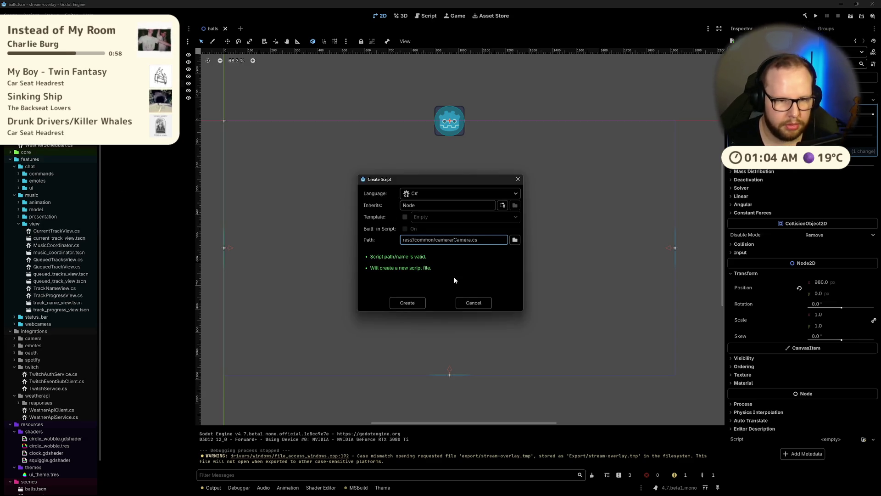
type("Sprite2D")
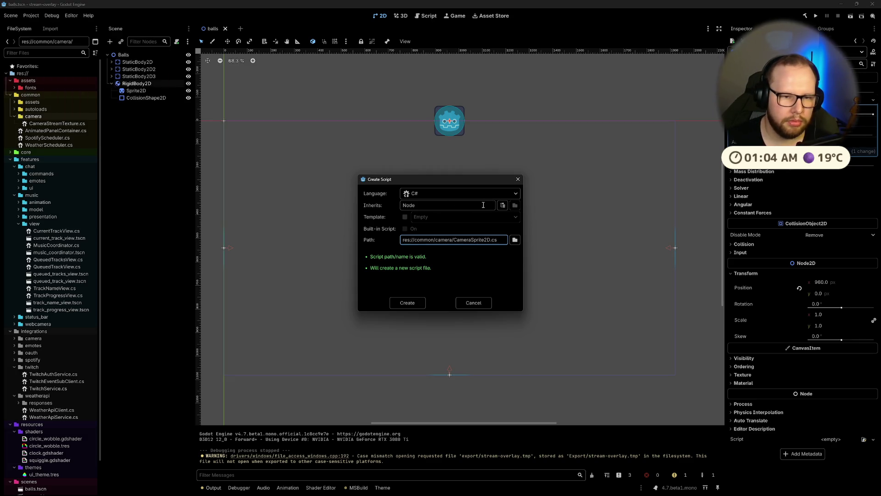
left_click(457, 208)
key("ctrl+a")
type("S")
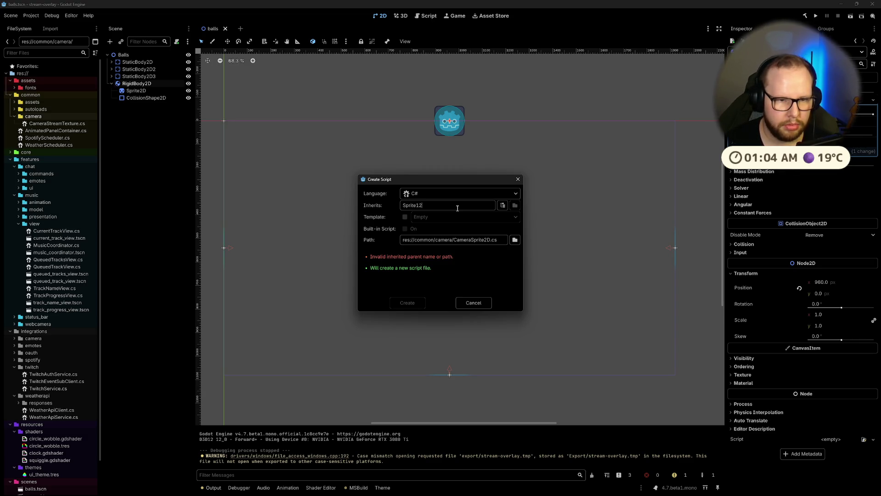
type("2D")
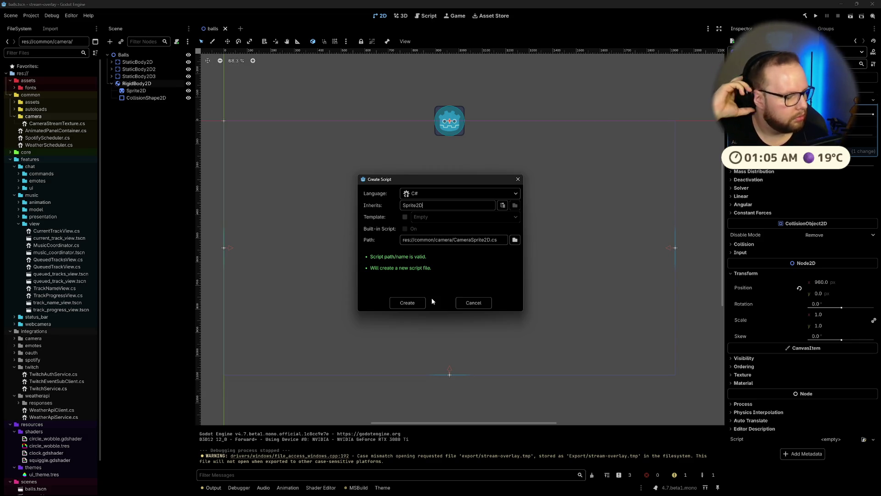
left_click(474, 303)
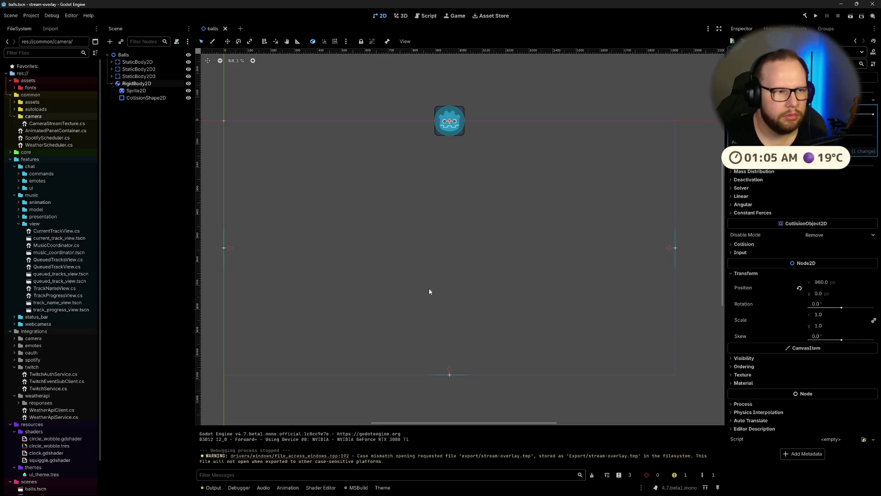
Step: Inspect the CameraStreamTexture.cs script from the FileSystem dock
left_click(138, 91)
left_click(139, 84)
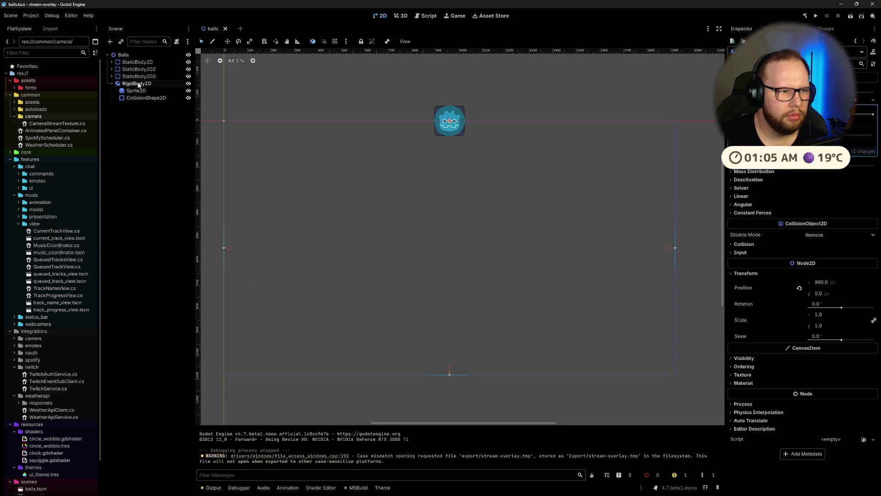
left_click(52, 124)
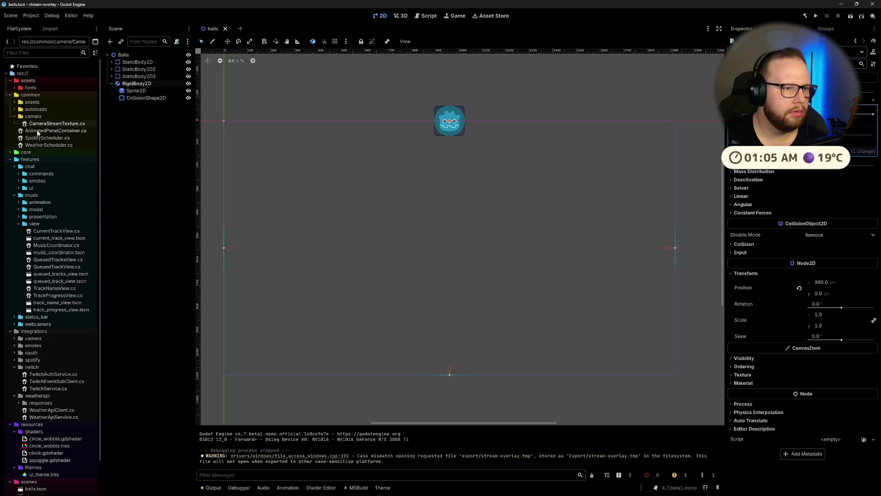
left_click(51, 124)
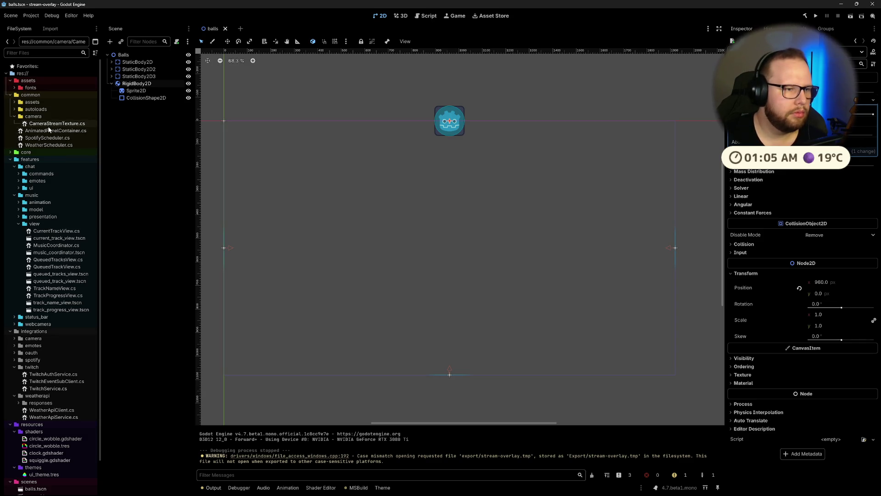
Step: Give the ball's Sprite2D a new DrawableTexture2D texture from the Texture dropdown
left_click(141, 94)
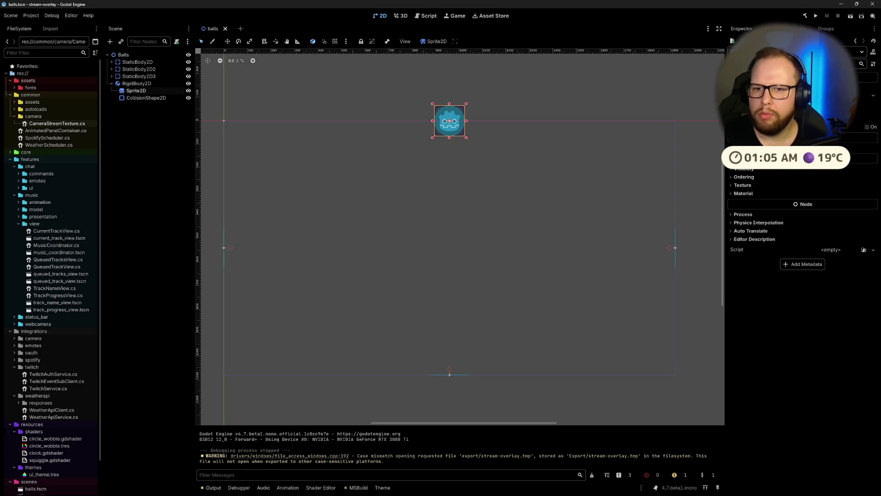
left_click(779, 188)
left_click(874, 112)
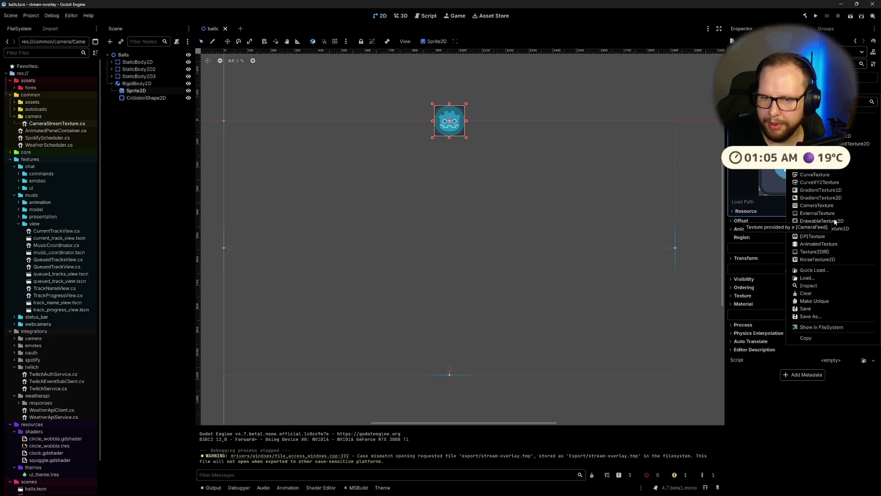
left_click(834, 221)
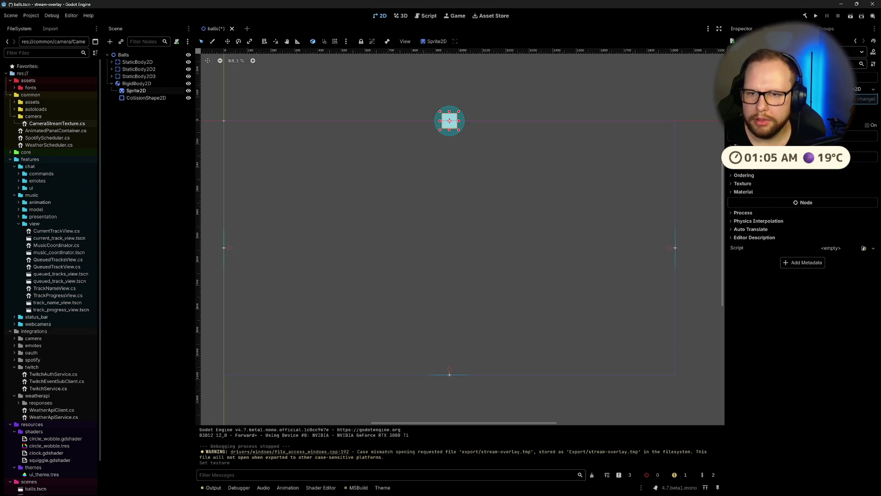
Step: Switch the sprite's texture to a new ExternalTexture
left_click(873, 89)
left_click(816, 209)
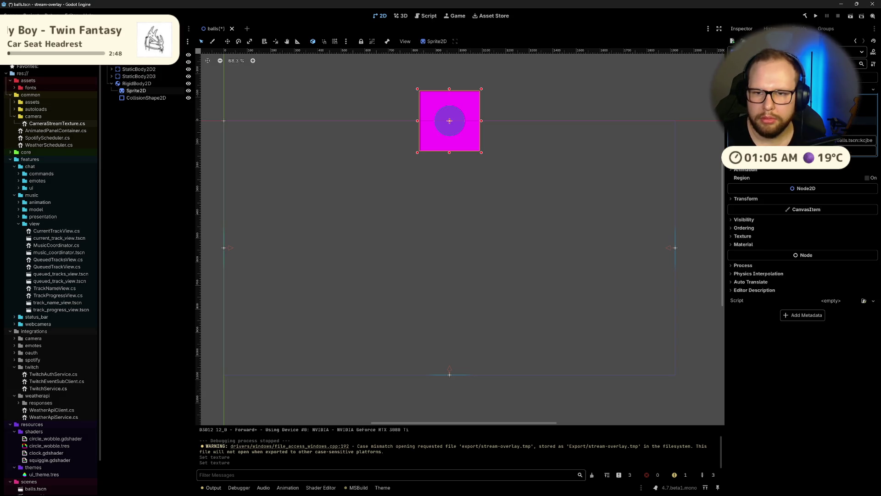
scroll(439, 122, "up", 5)
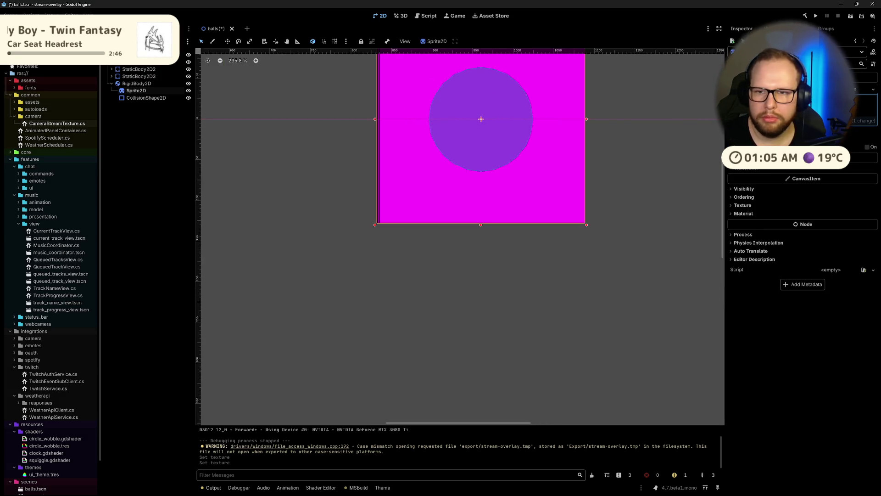
scroll(587, 145, "down", 2)
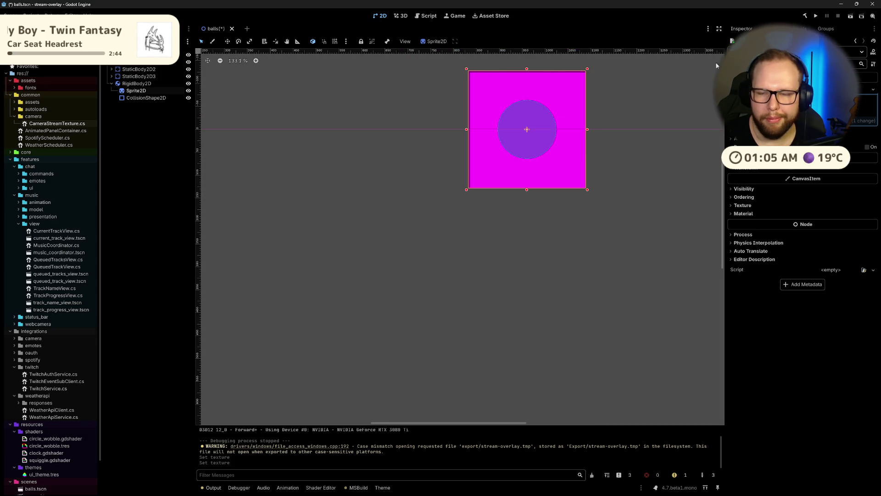
Step: Clear the sprite's texture, dismiss the texture file picker, and bring up the camera folder's context menu
left_click(874, 90)
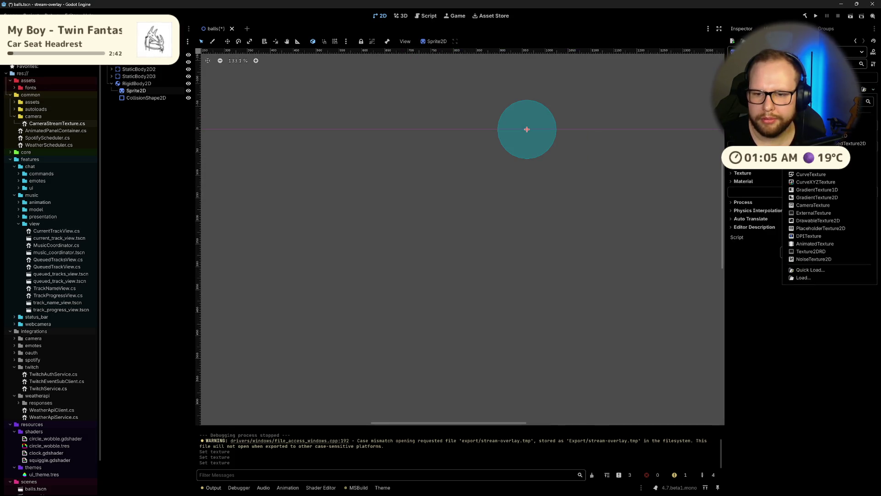
left_click(799, 277)
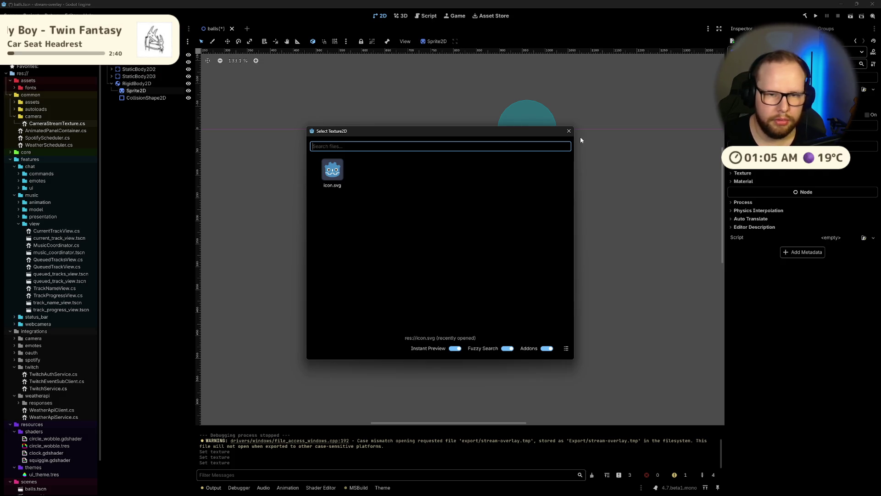
left_click(574, 128)
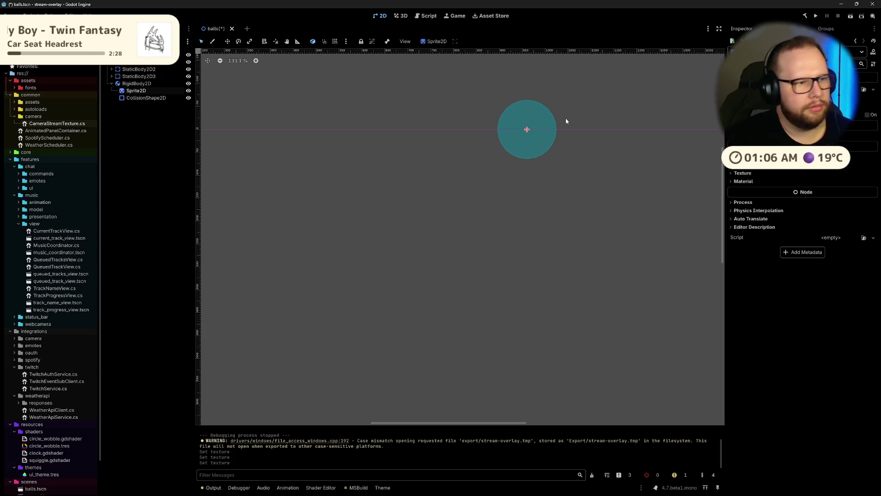
right_click(33, 116)
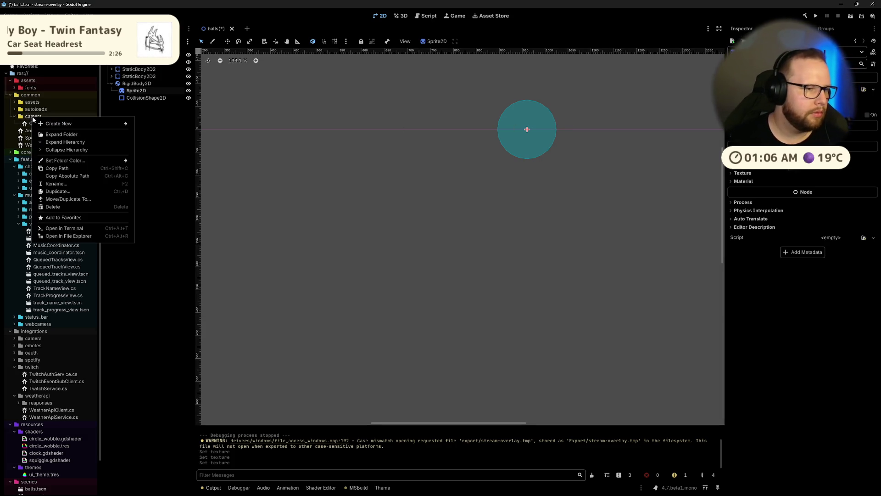
Step: Create the C# script res://common/camera/CameraSprite2D.cs inheriting from Sprite2D
mouse_move(72, 124)
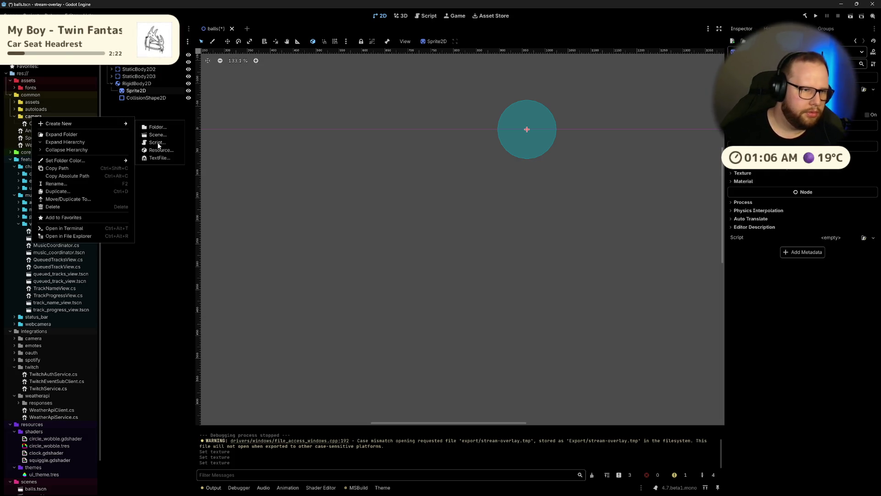
left_click(157, 142)
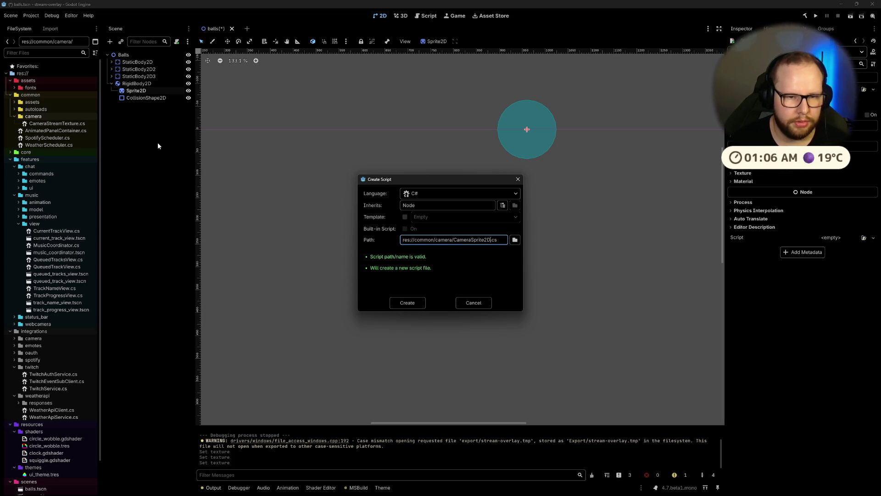
double_click(449, 205)
key("BackSpace")
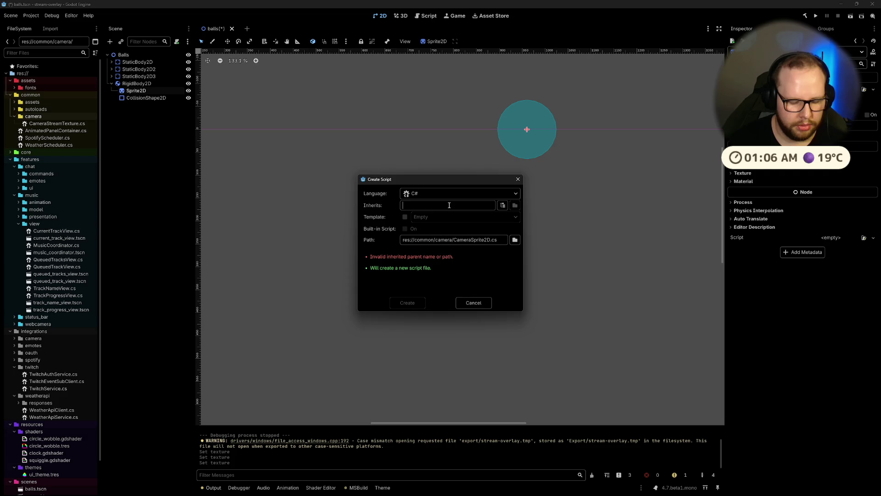
type("Sprite2D")
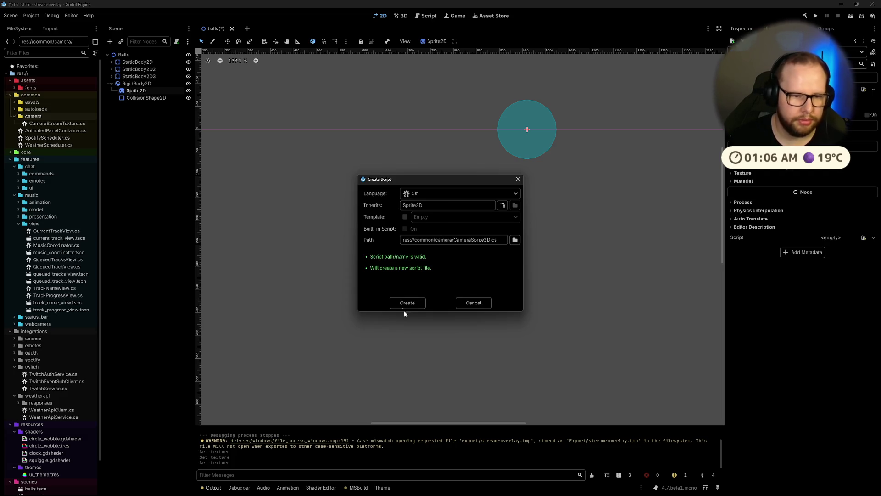
left_click(405, 304)
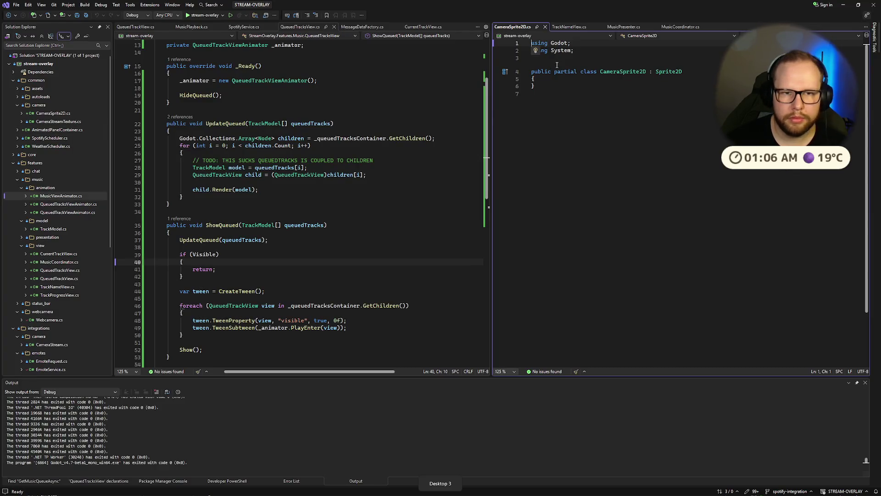
Step: Add an empty line inside the CameraSprite2D class body
left_click(575, 79)
key("Return")
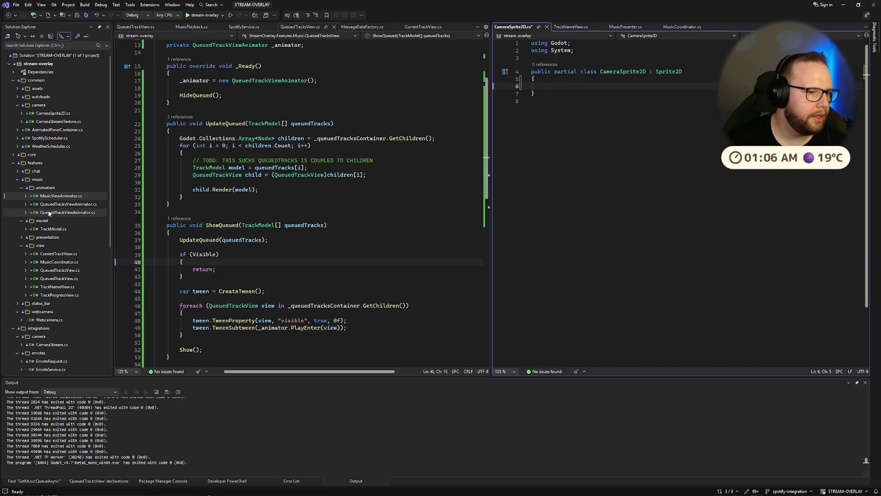
scroll(46, 216, "down", 8)
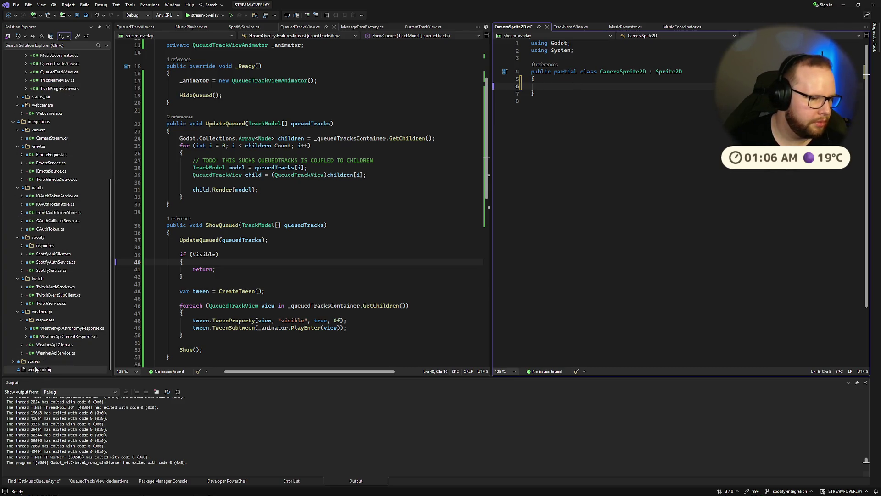
scroll(52, 310, "up", 8)
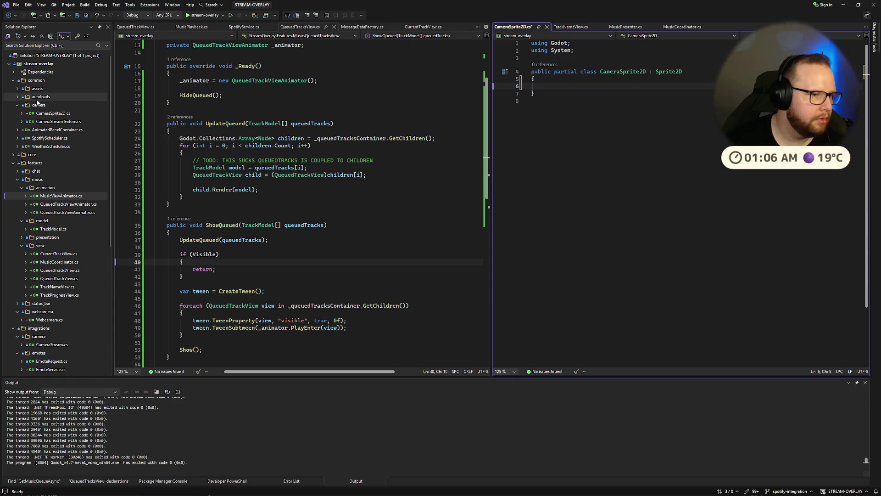
scroll(41, 207, "down", 1)
scroll(42, 207, "down", 7)
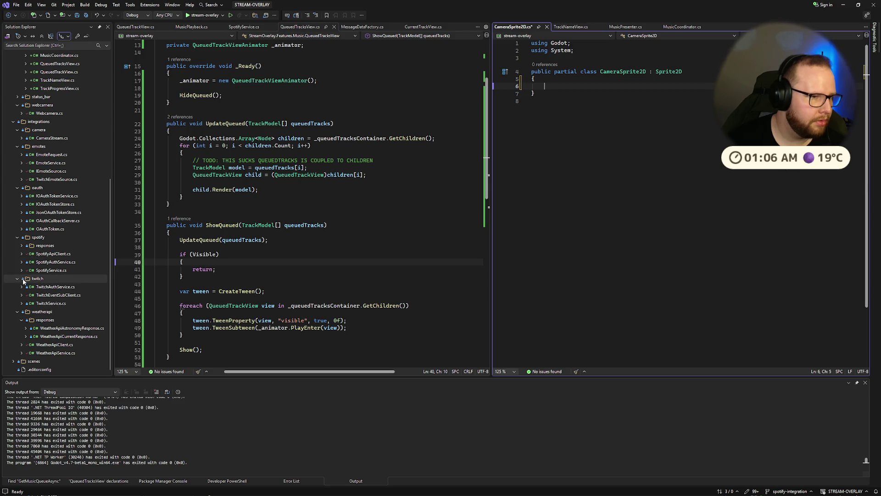
scroll(27, 275, "up", 1)
Step: Open Webcamera.cs in the left tab group beside CameraSprite2D.cs and pin it
double_click(51, 138)
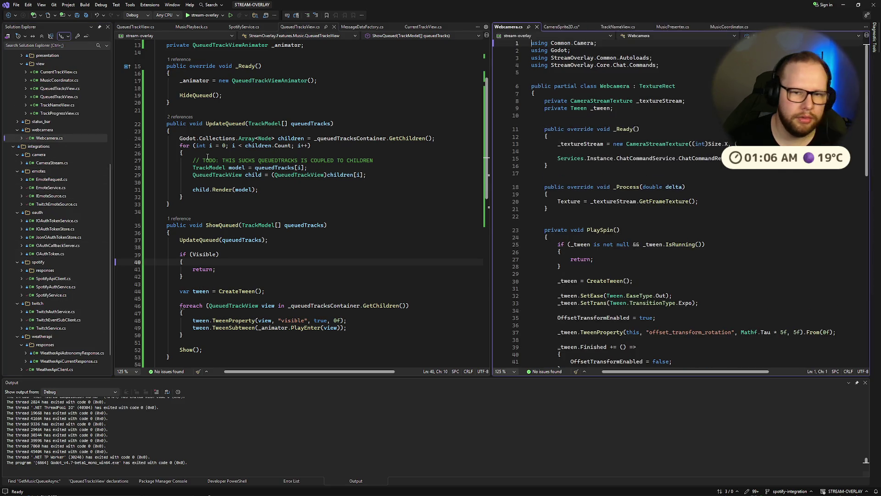
left_click_drag(495, 29, 419, 27)
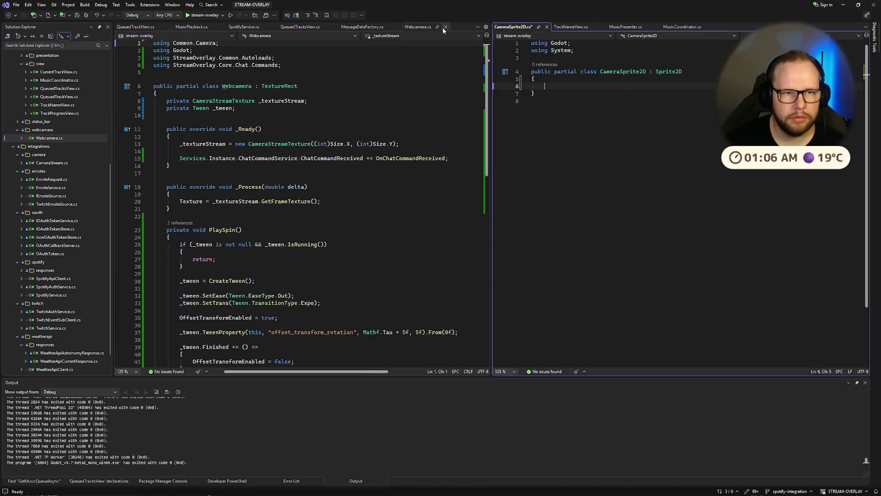
left_click(363, 26)
Step: Close all other open files, including MessageDataFactory.cs and CurrentTrackView.cs
middle_click(136, 27)
middle_click(136, 28)
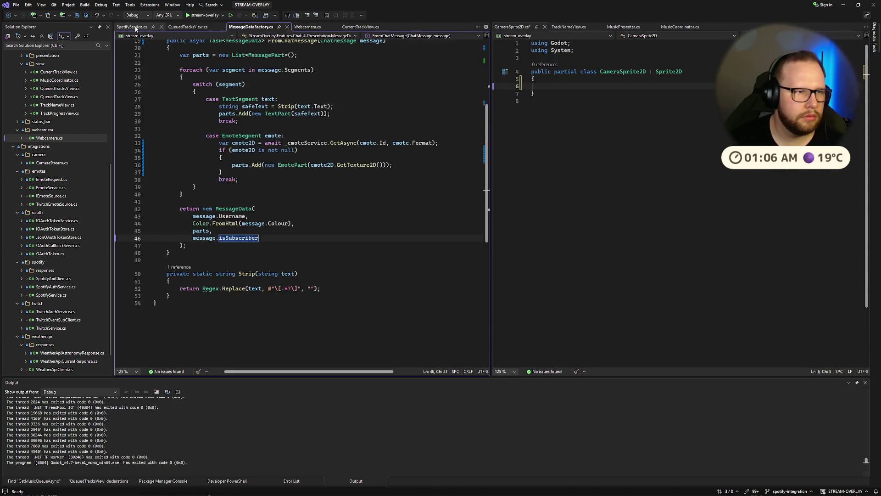
middle_click(135, 27)
middle_click(136, 27)
middle_click(136, 27)
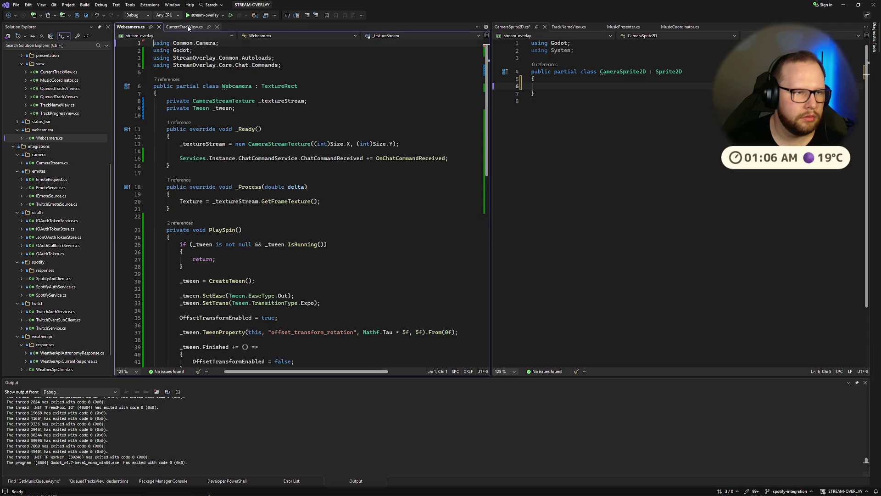
middle_click(190, 26)
middle_click(572, 27)
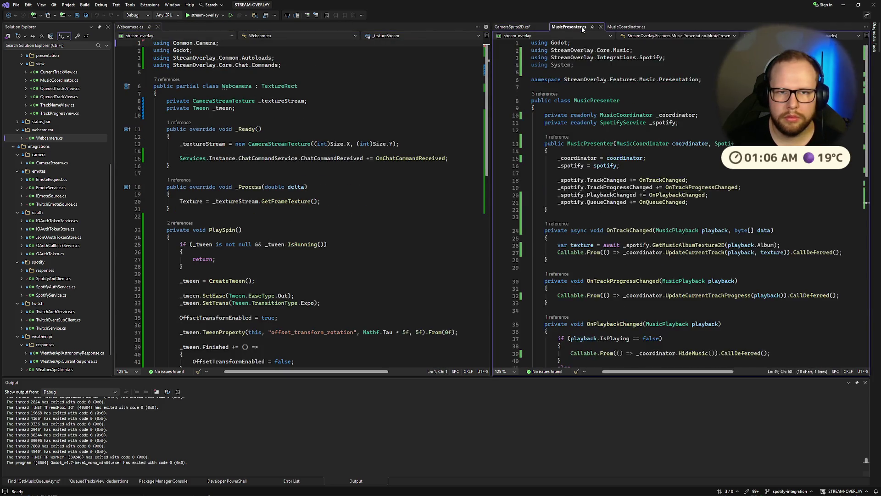
middle_click(583, 26)
middle_click(583, 27)
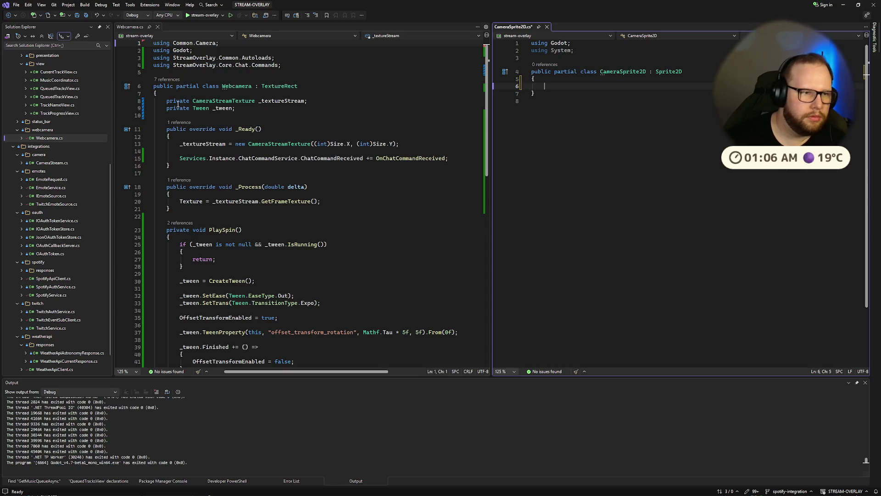
Step: Copy the _textureStream field declaration from Webcamera.cs into CameraSprite2D
left_click_drag(167, 101, 307, 101)
key("ctrl+c")
left_click(493, 92)
key("ctrl+v")
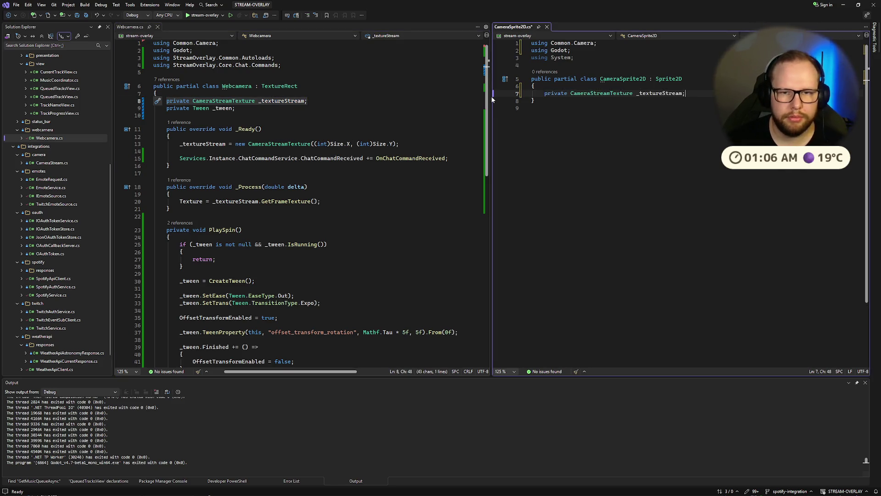
Step: Add a _Ready override that creates the CameraStreamTexture, save, and switch desktops
left_click(255, 129)
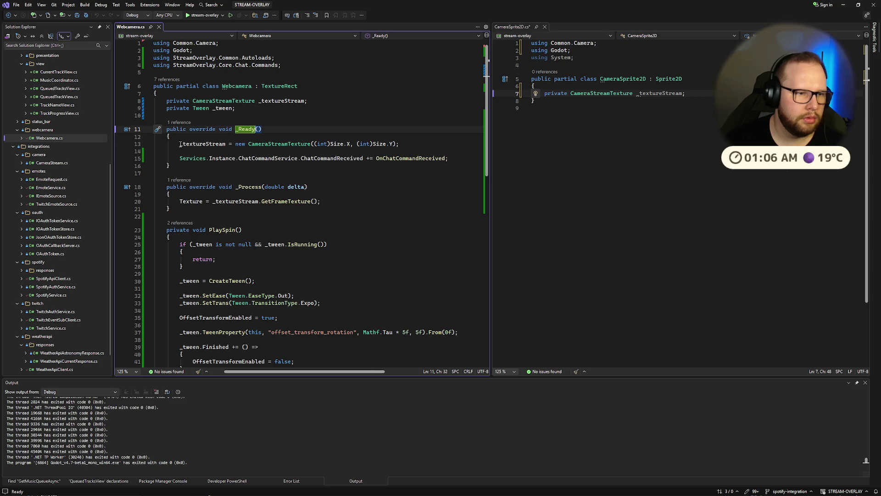
left_click_drag(179, 144, 399, 144)
left_click(710, 93)
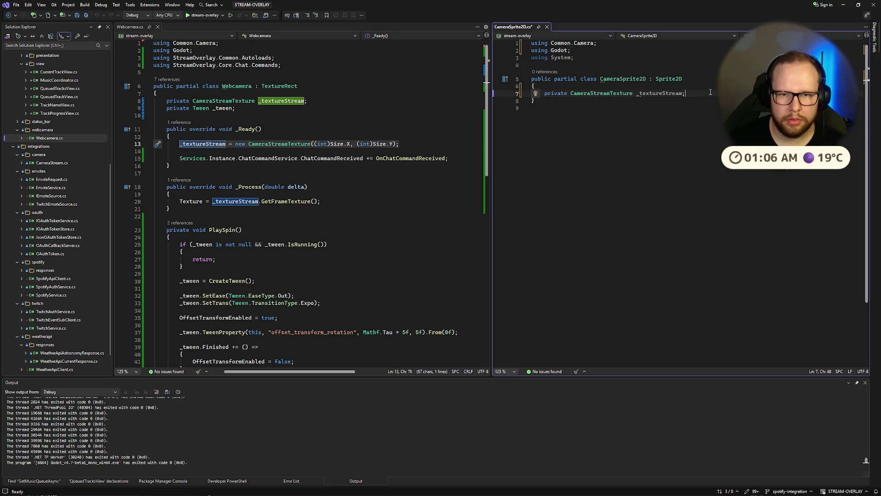
key("Return")
key("Return")
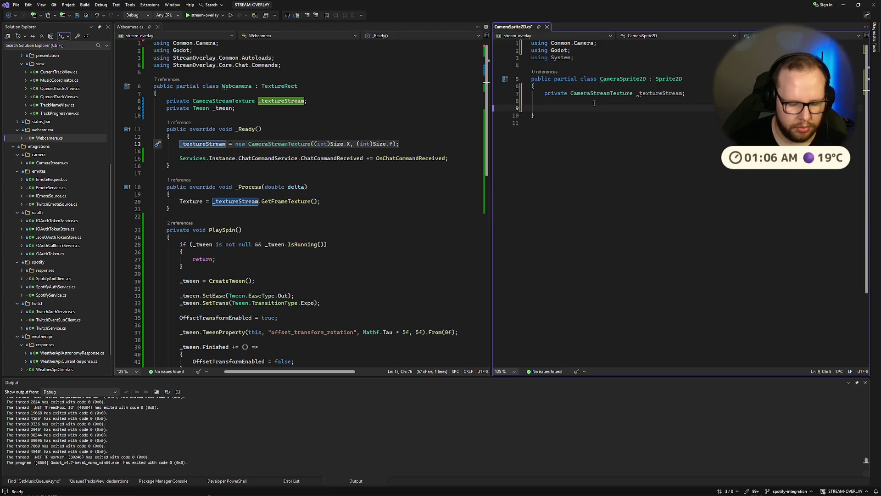
type("public override void _R")
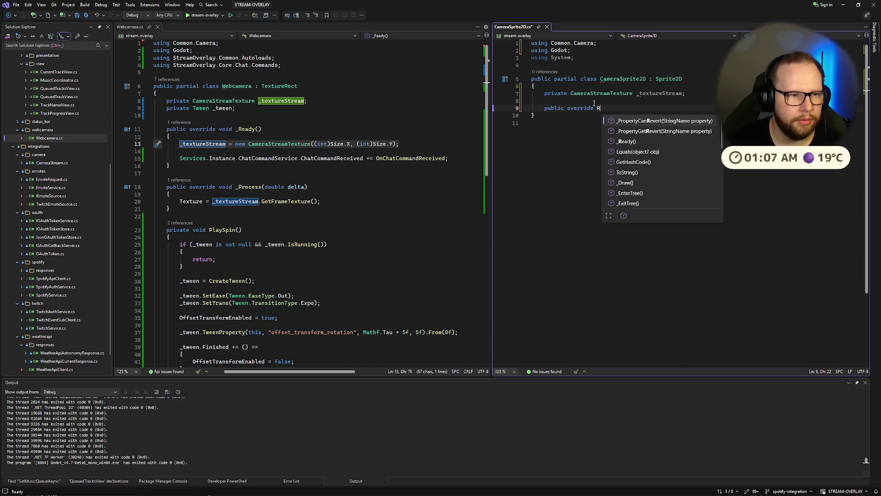
type("ead")
key("Tab")
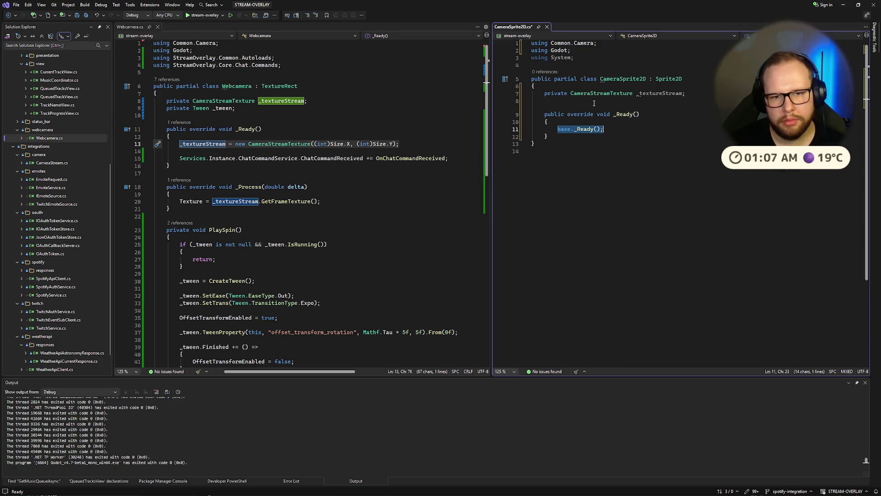
key("ctrl+v")
key("ctrl+s")
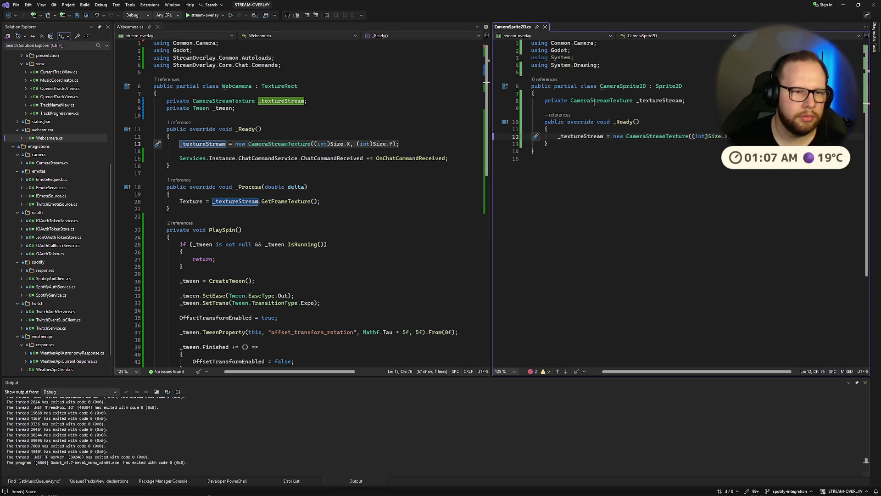
left_click(287, 117)
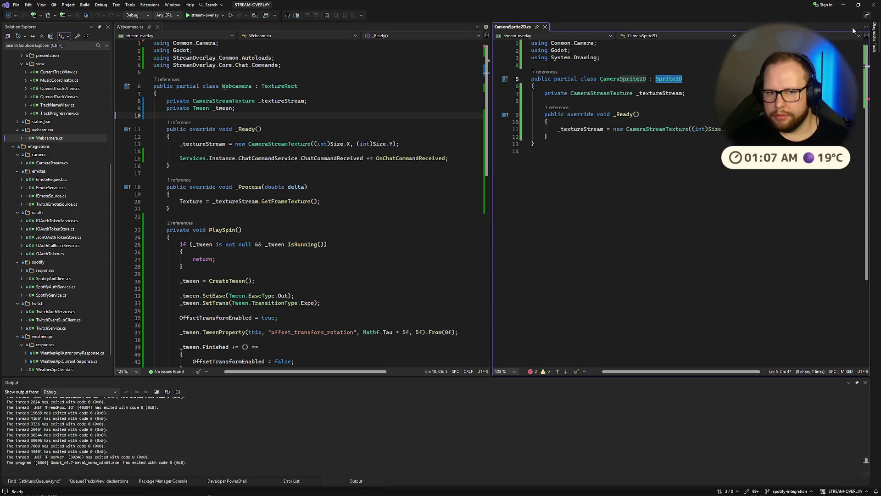
key("ctrl+super+Right")
key("ctrl+super+Right")
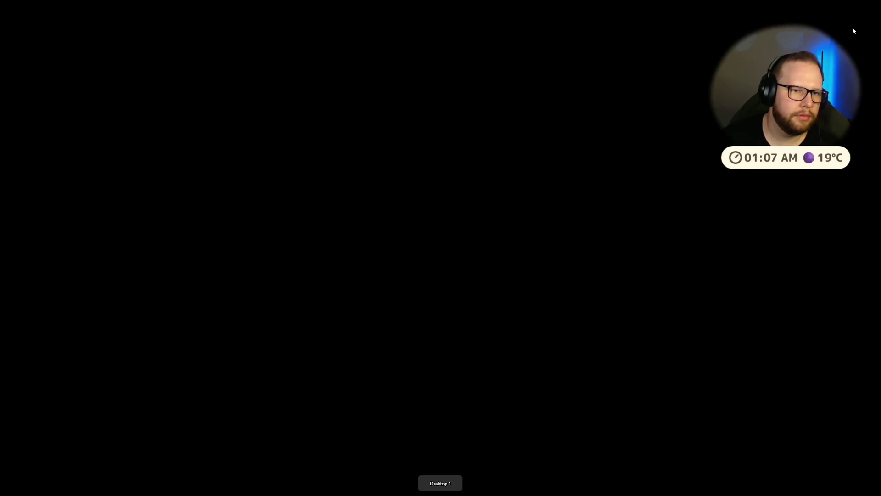
Step: Add 'var size = Texture.GetSize();' and pass size to the CameraStreamTexture constructor
double_click(715, 129)
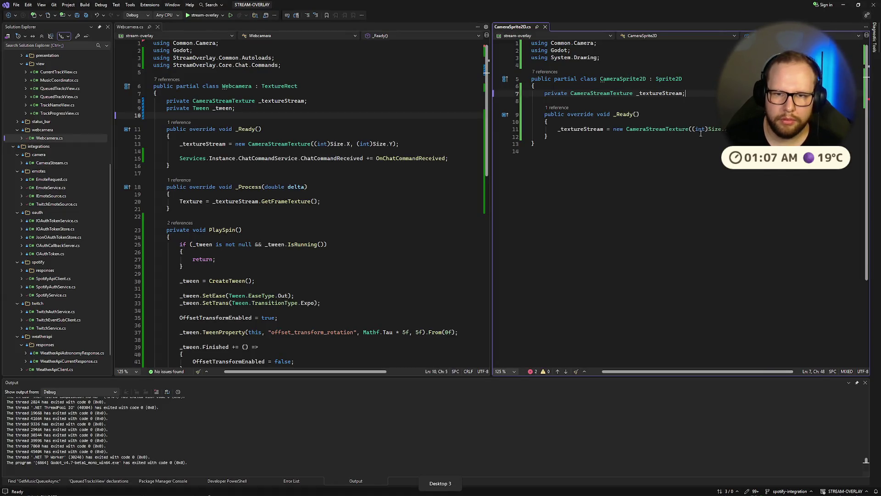
type("Texture")
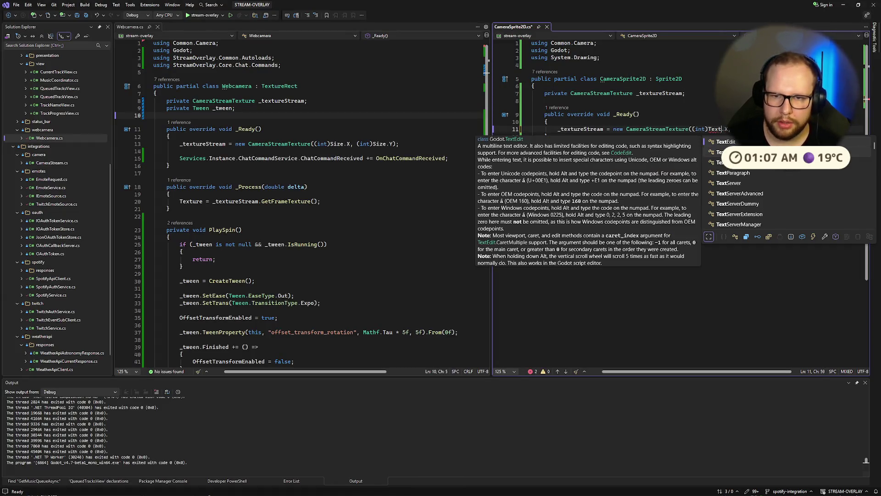
type(".Get")
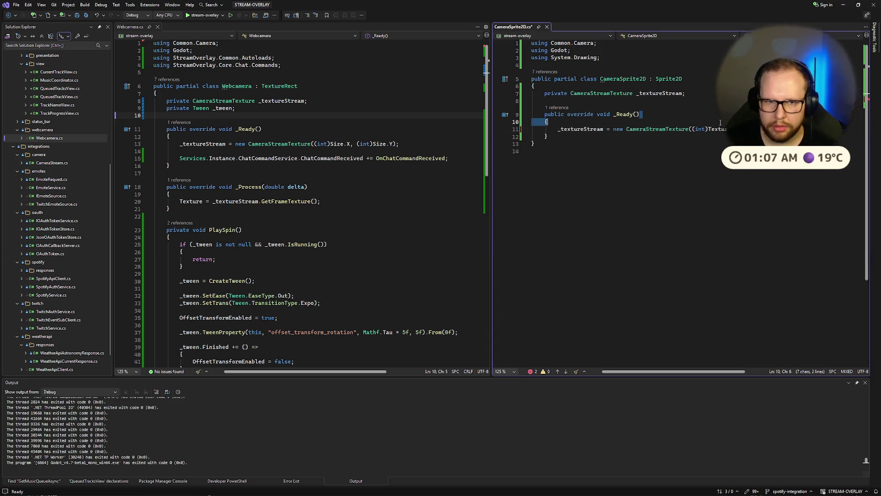
key("ctrl+Return")
type("var size ")
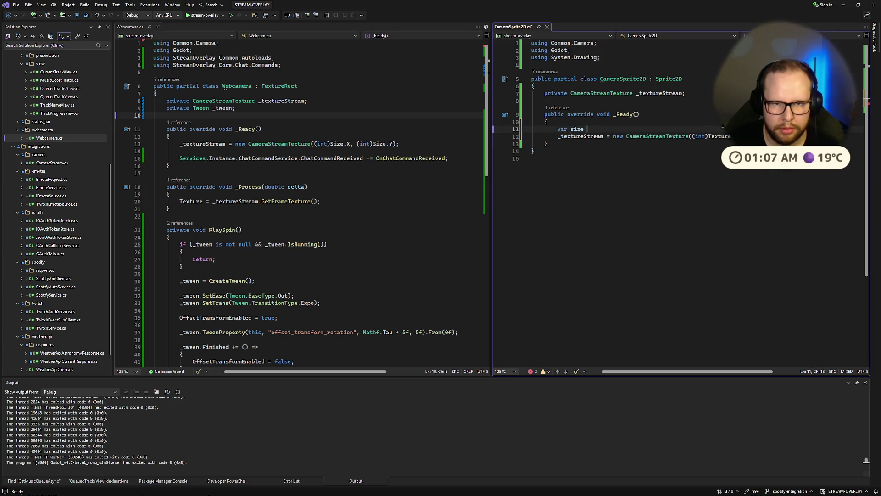
type("= Text")
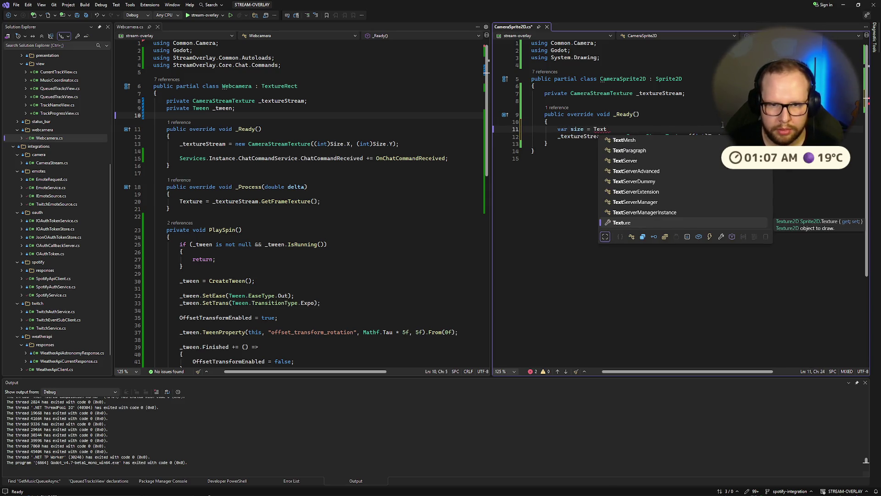
type("ure.GetSize();")
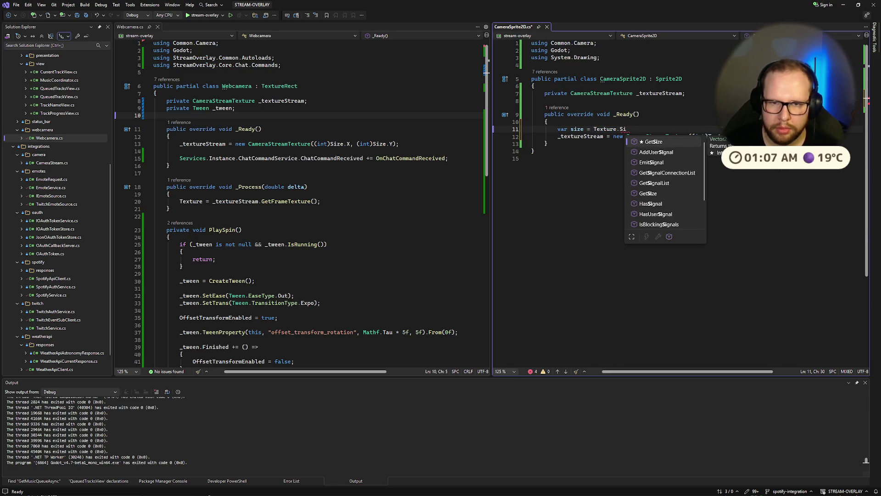
key("ctrl+s")
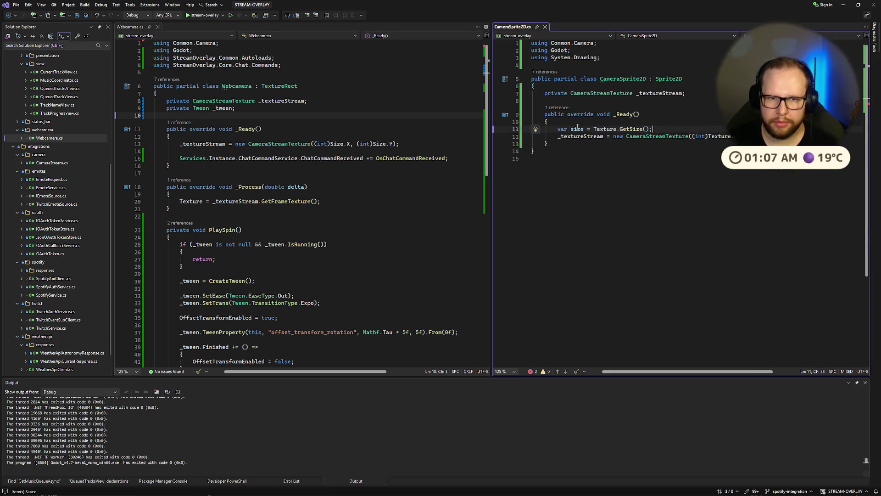
double_click(577, 129)
double_click(719, 136)
key("ctrl+v")
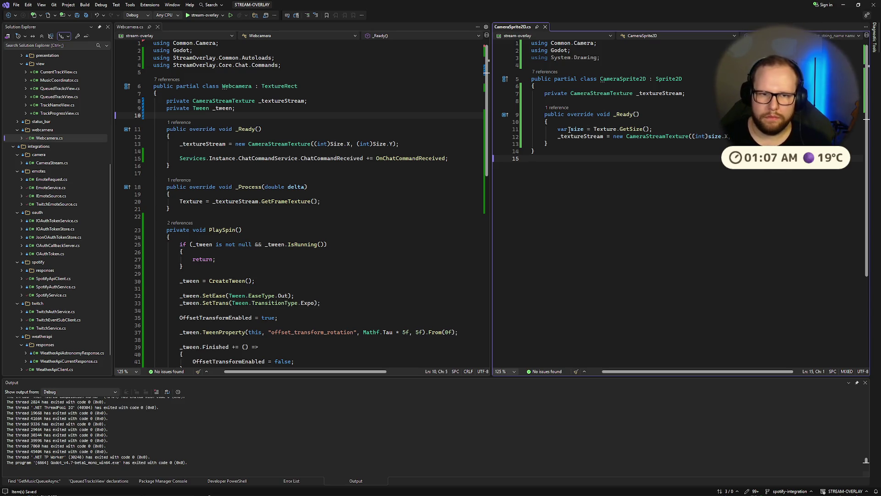
mouse_move(573, 131)
mouse_move(627, 131)
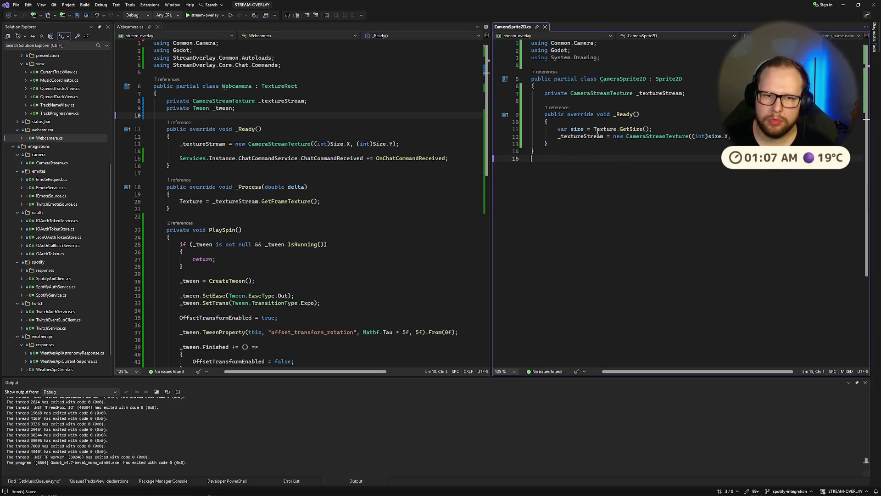
left_click(716, 114)
Step: Copy Webcamera's _Process method into CameraSprite2D after _Ready, then return to Godot
key("ctrl+End")
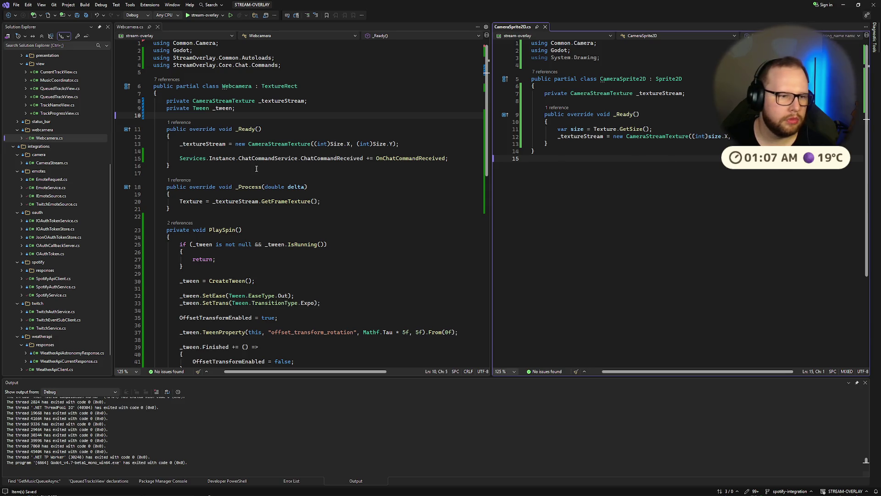
left_click_drag(162, 191, 170, 209)
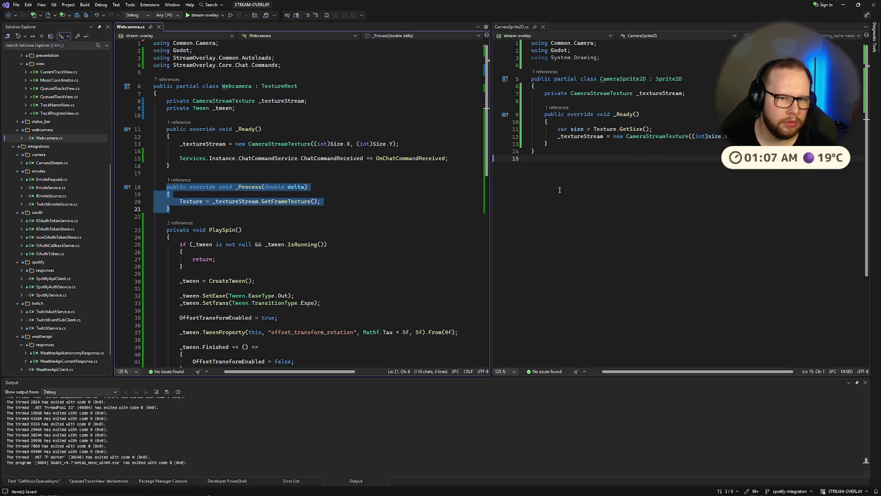
left_click(564, 144)
key("Return")
key("ctrl+v")
left_click(550, 164)
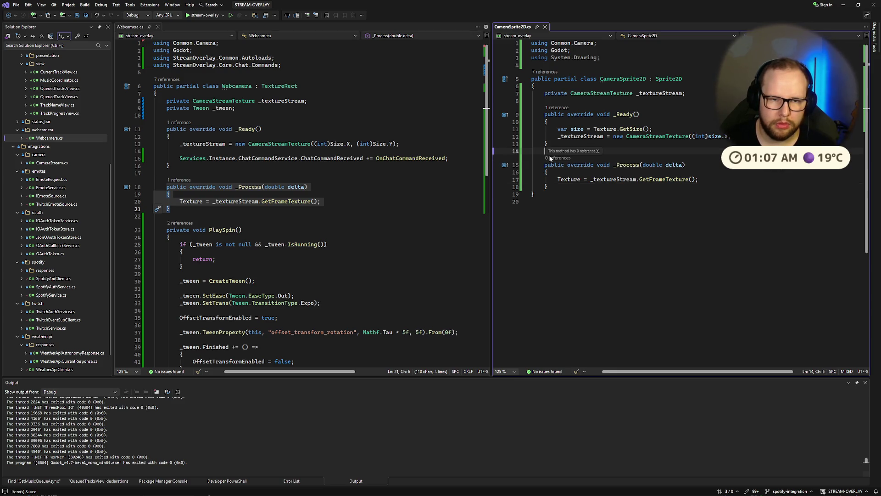
left_click(683, 115)
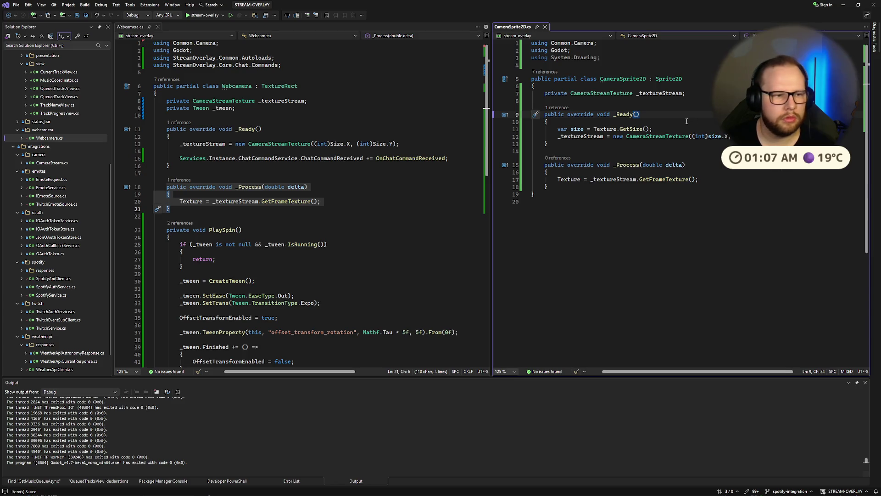
left_click(348, 215)
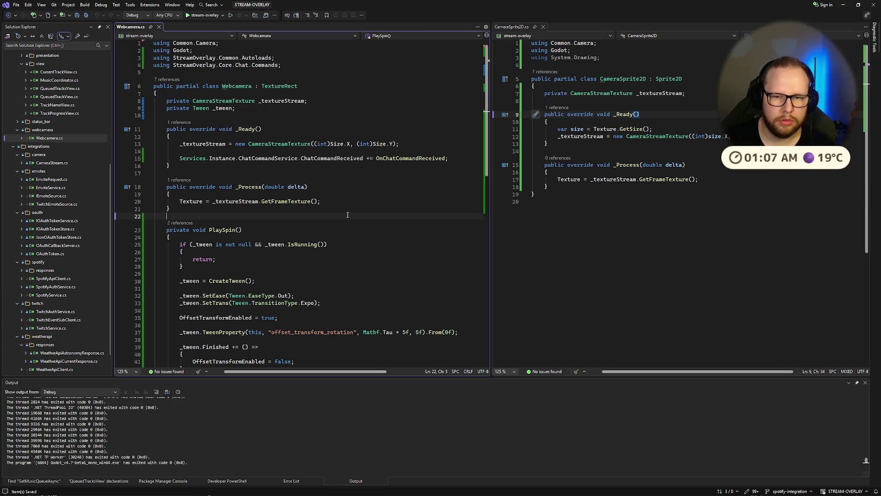
key("ctrl+super+Right")
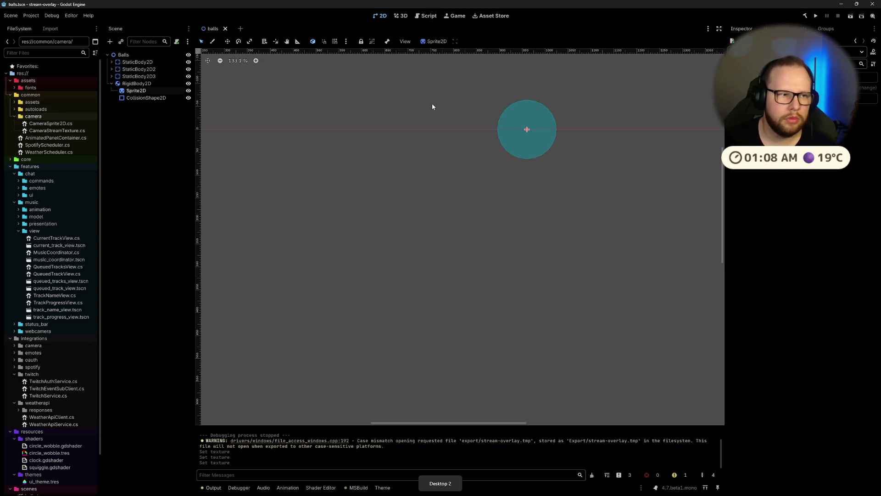
Step: Assign the ball's Sprite2D a new texture sized 100 x 100
left_click(137, 92)
left_click(831, 89)
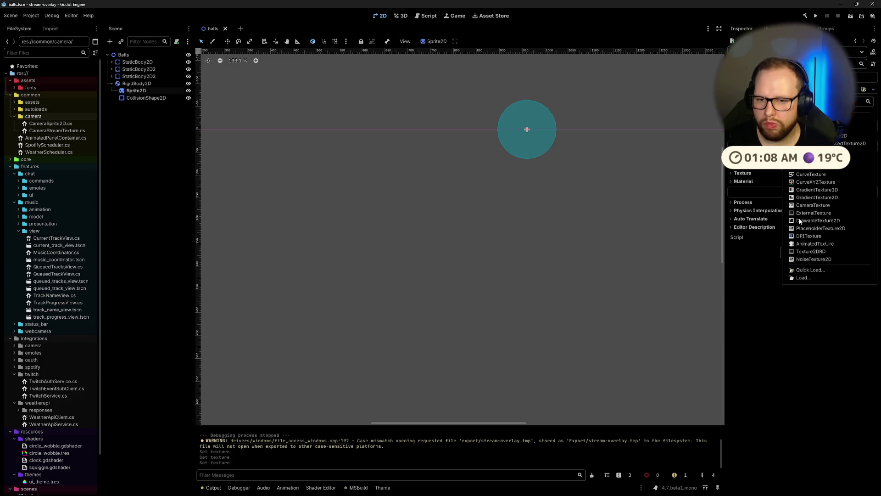
left_click(823, 229)
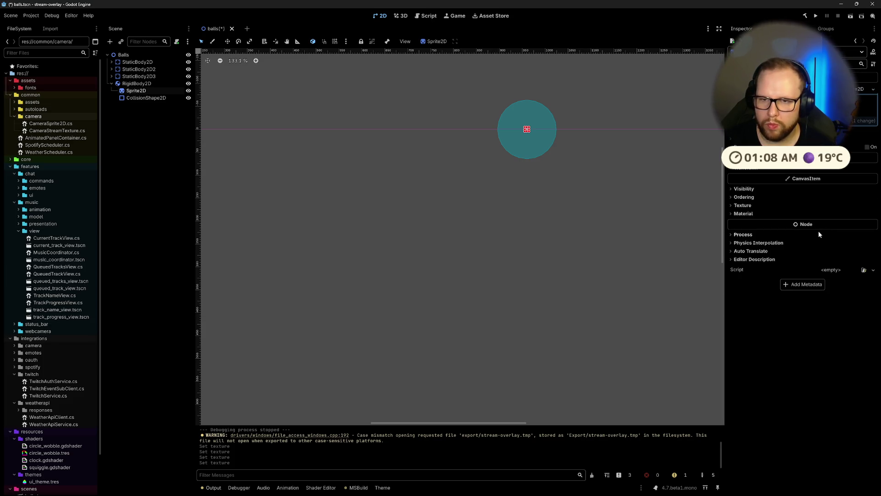
scroll(560, 133, "up", 8)
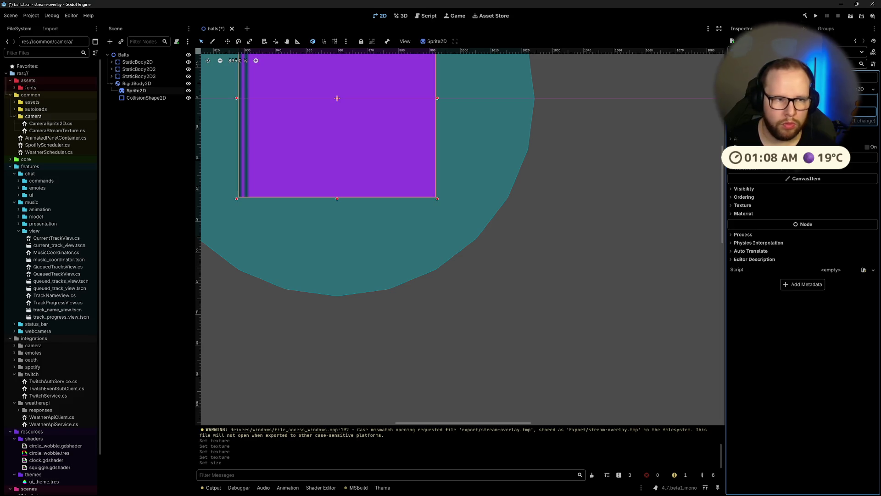
scroll(535, 166, "down", 8)
scroll(535, 167, "down", 6)
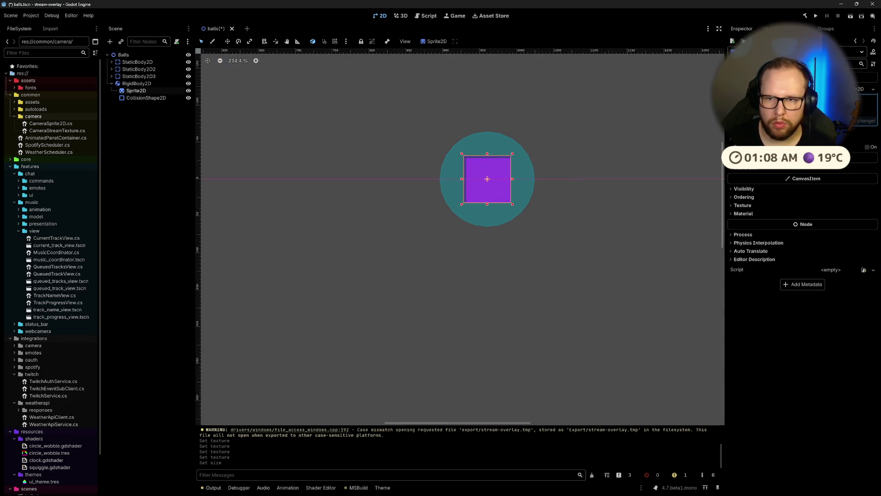
type("100")
key("Tab")
type("100")
key("Return")
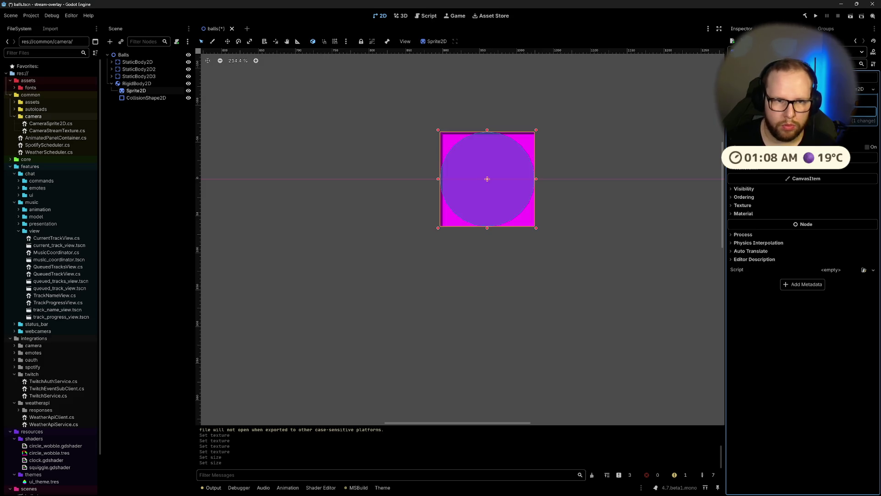
Step: Save the balls scene and expand the Sprite2D's material settings
left_click(548, 134)
key("ctrl+s")
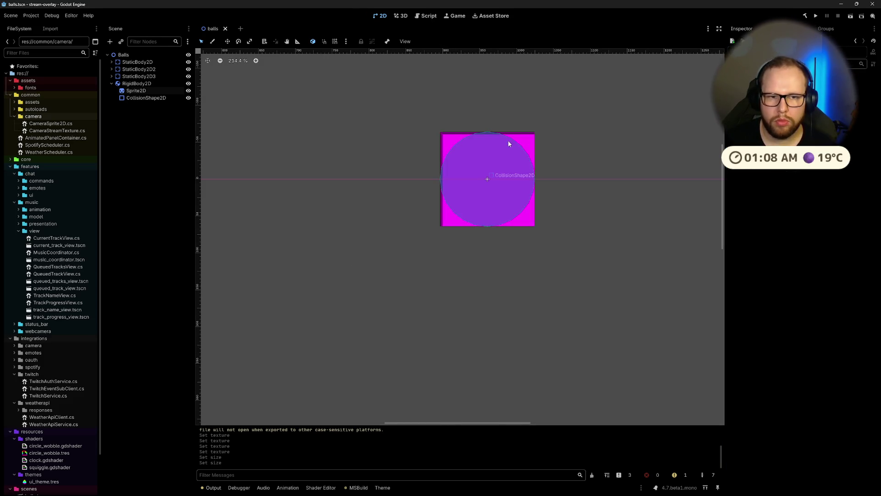
left_click(140, 91)
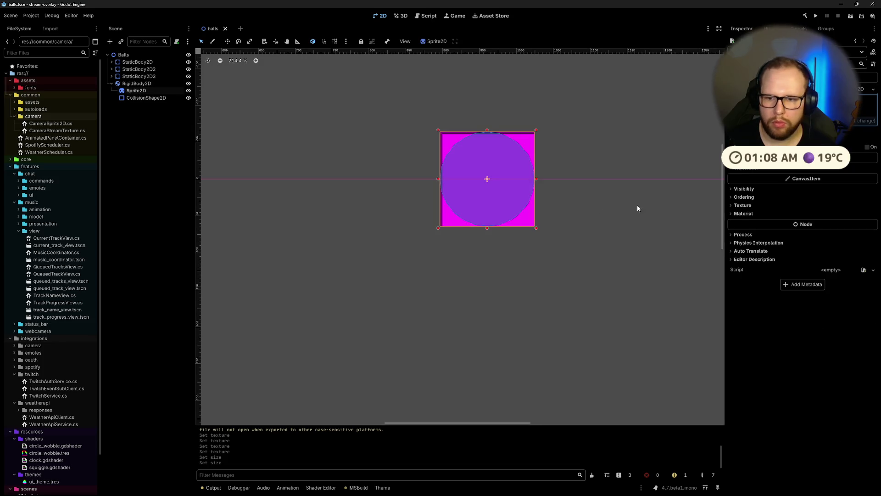
left_click(742, 214)
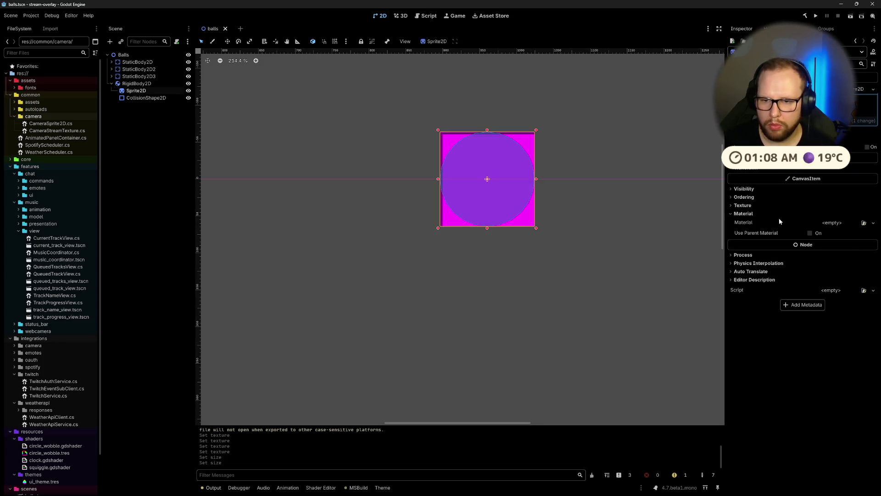
left_click(830, 223)
left_click(835, 260)
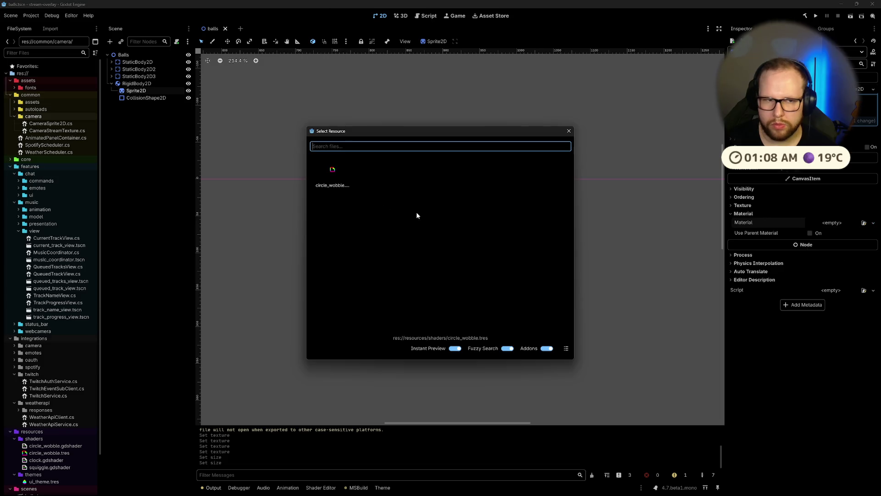
double_click(333, 171)
scroll(448, 136, "up", 8)
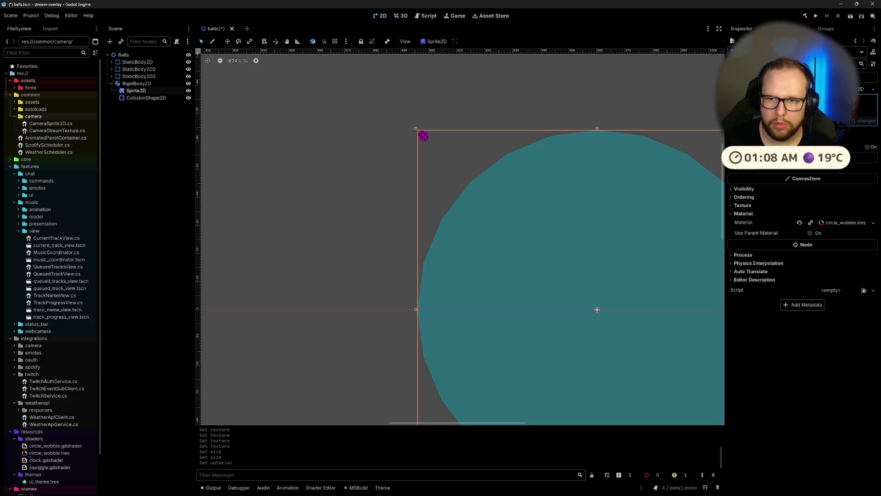
left_click_drag(626, 108, 518, 100)
key("Return")
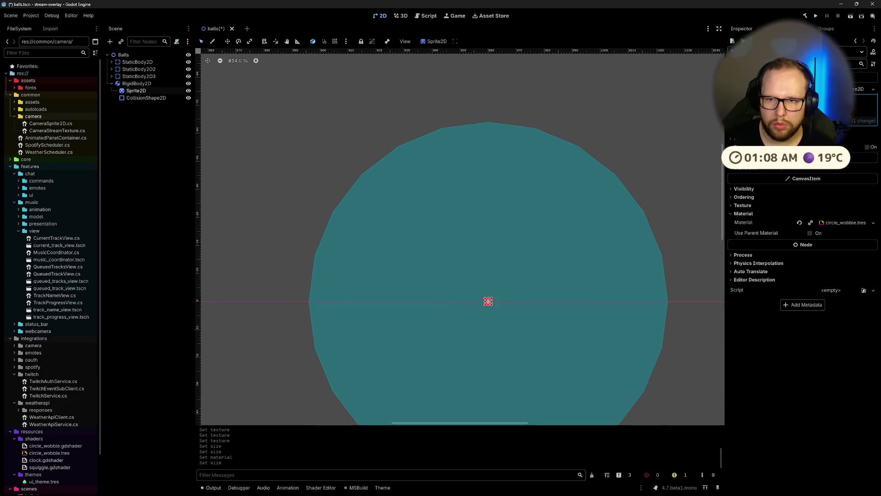
scroll(573, 250, "up", 5)
left_click_drag(477, 281, 550, 191)
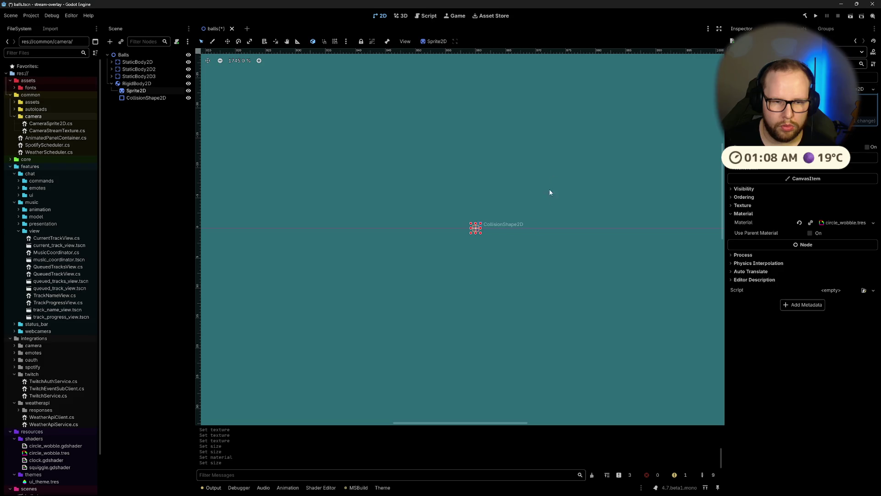
scroll(486, 240, "down", 1)
scroll(497, 234, "down", 8)
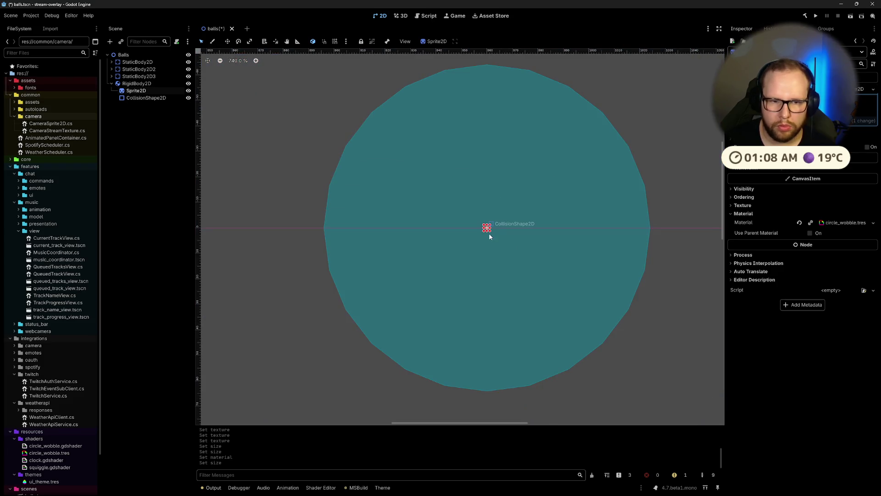
mouse_move(489, 230)
left_mouse_down()
mouse_move(564, 311)
mouse_move(648, 368)
left_mouse_up()
left_click(701, 186)
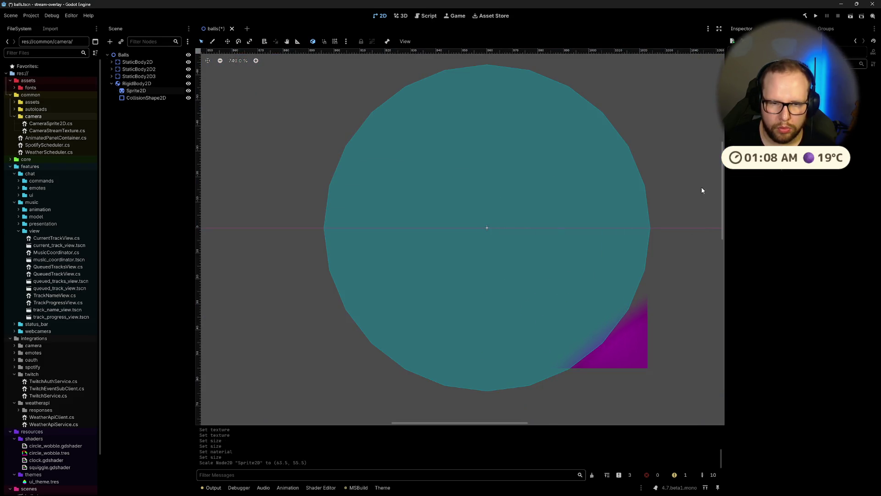
left_click(628, 363)
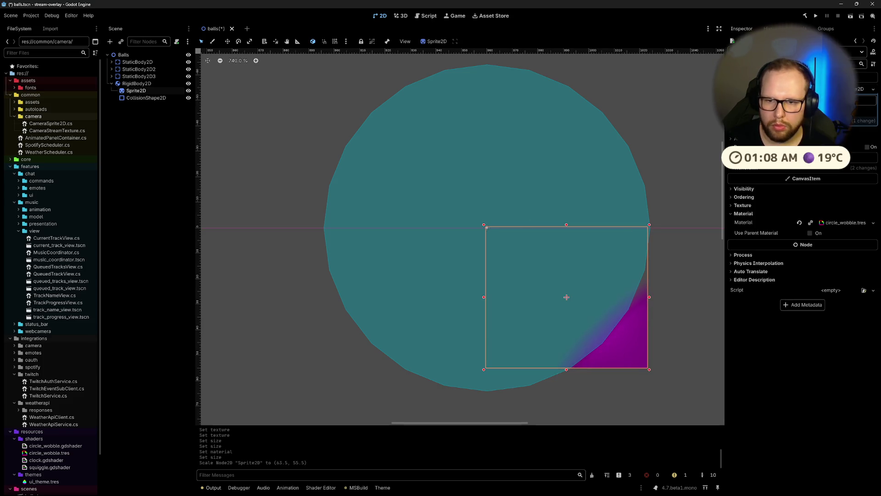
key("Return")
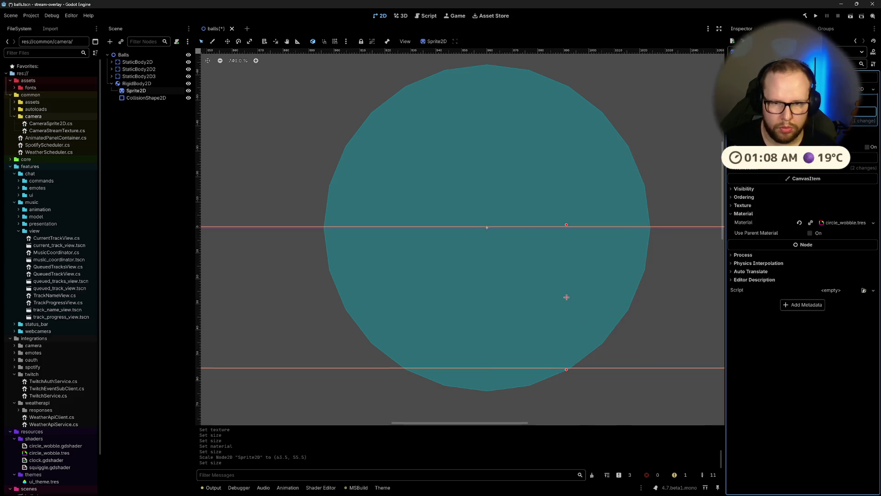
scroll(566, 297, "down", 15)
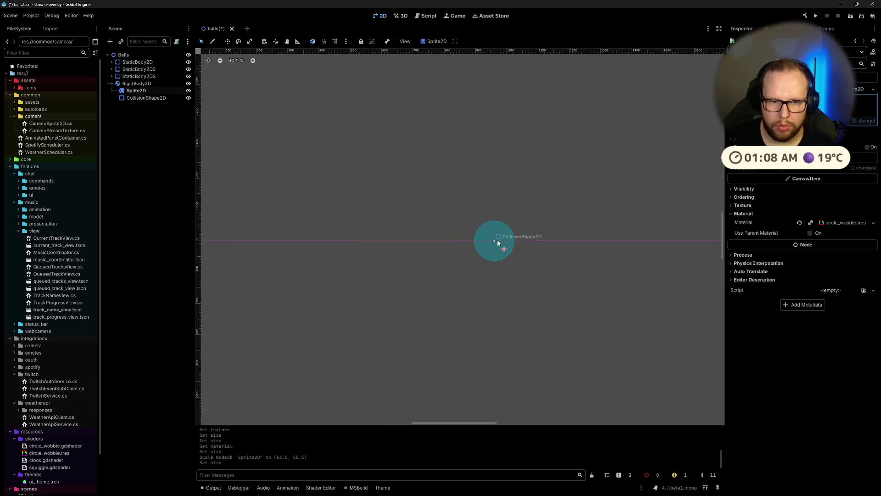
key("ctrl+z")
key("ctrl+z")
key("ctrl+z")
scroll(500, 250, "up", 10)
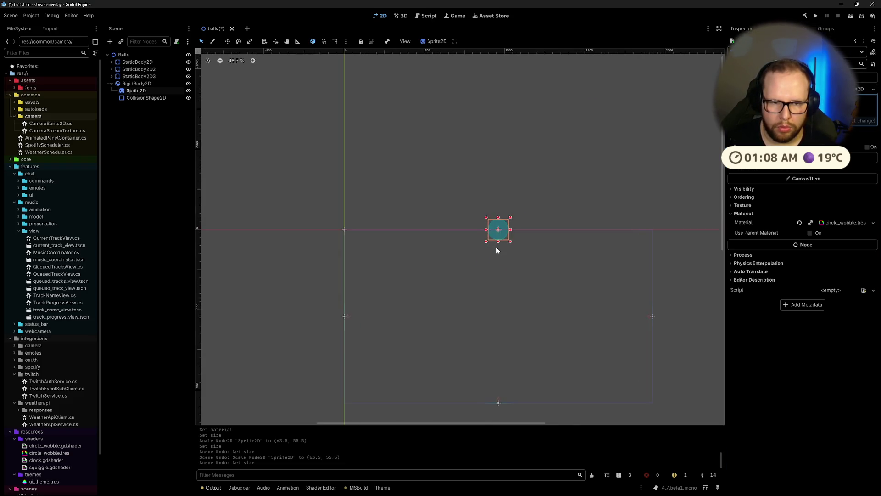
key("ctrl+z")
scroll(505, 247, "up", 3)
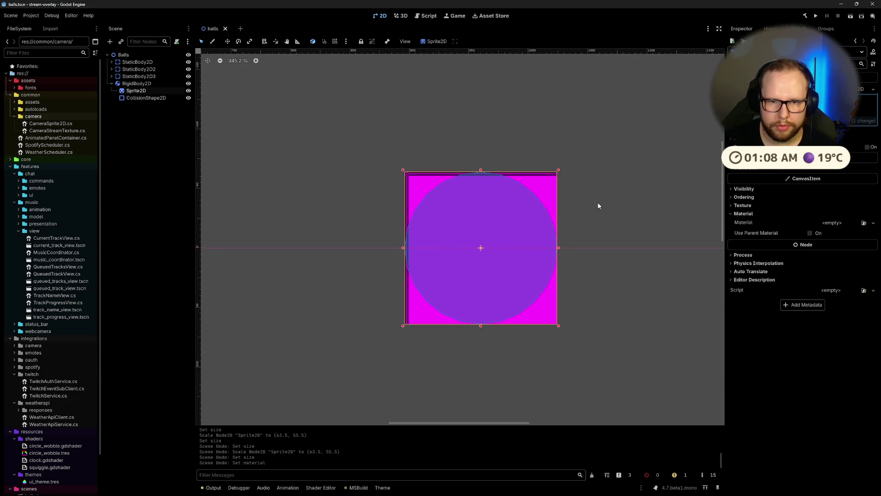
Step: Run the balls scene, stop it with F8, and reselect the ball's Sprite2D
left_click(595, 99)
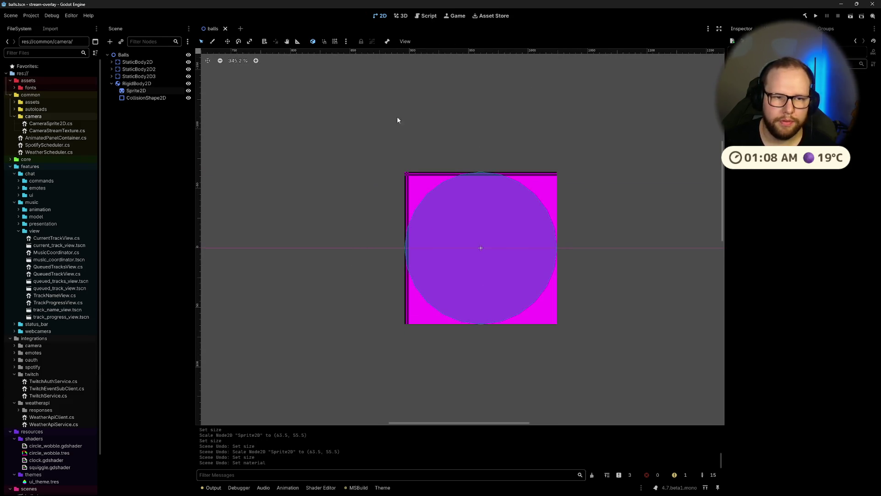
left_click(850, 16)
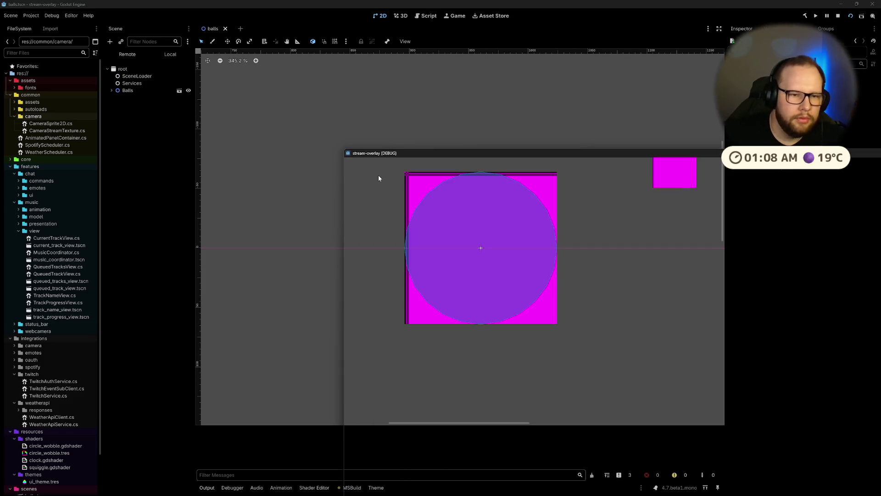
left_click_drag(528, 153, 282, 59)
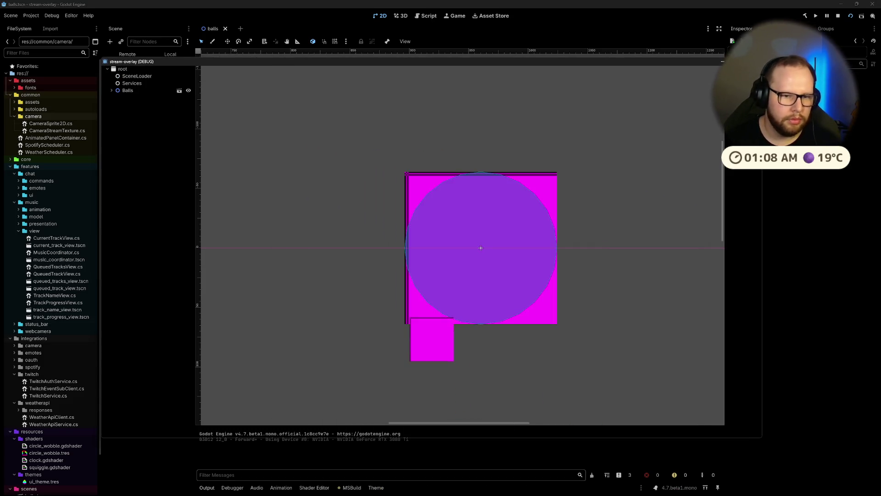
key("F8")
left_click(138, 90)
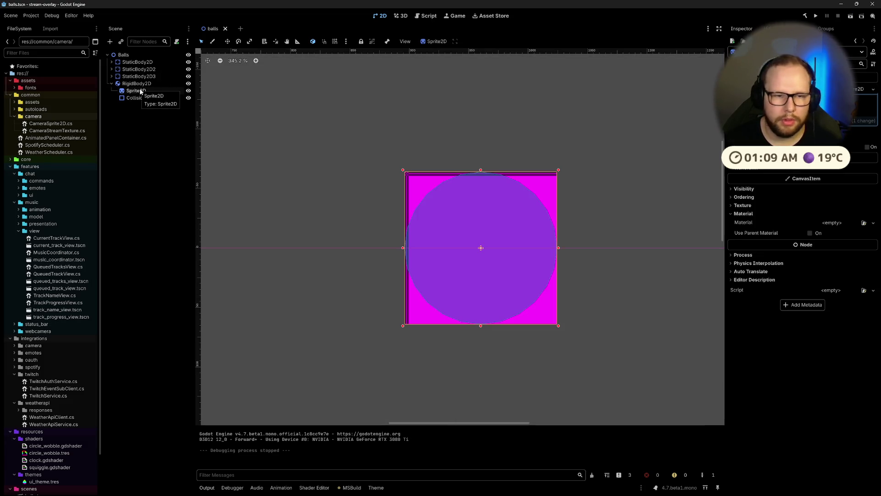
Step: Quick-load CameraSprite2D.cs as the Sprite2D's script and save the scene
right_click(140, 92)
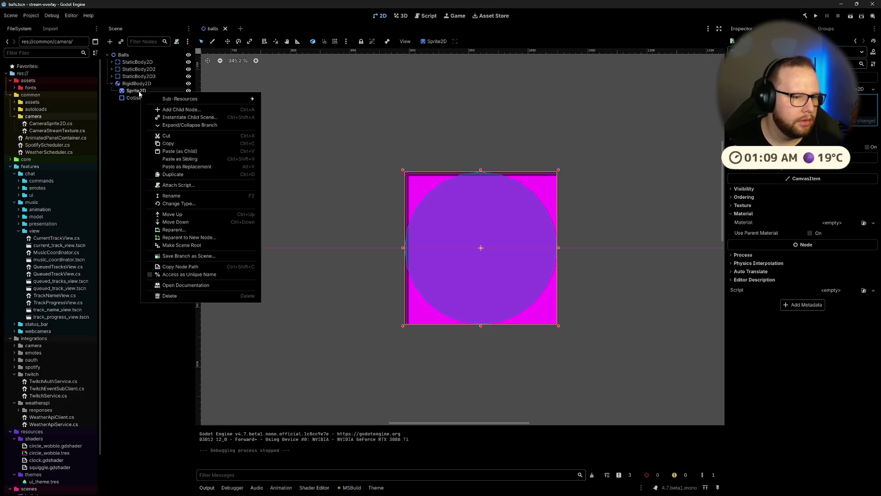
left_click(110, 175)
left_click(845, 288)
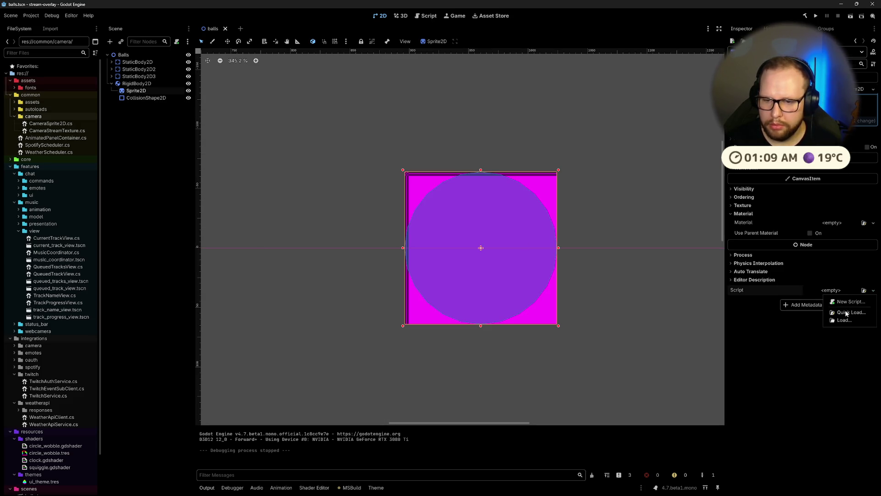
left_click(847, 313)
type("camerasprite")
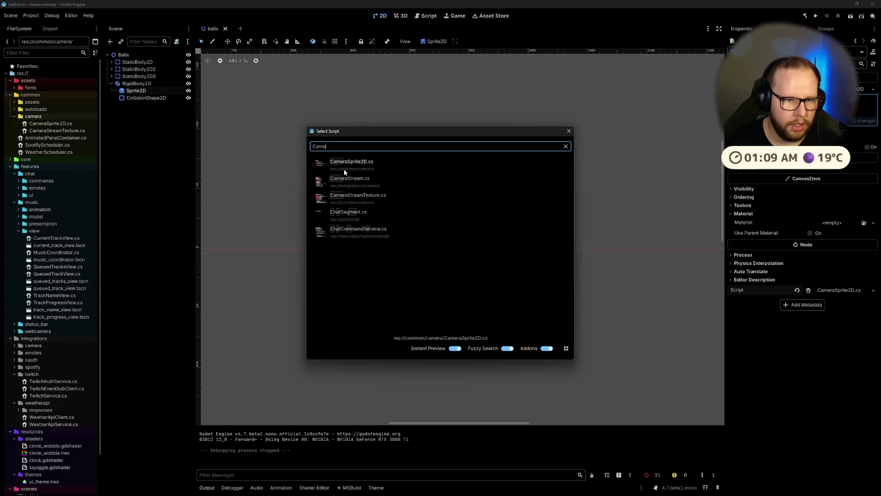
key("Return")
key("ctrl+s")
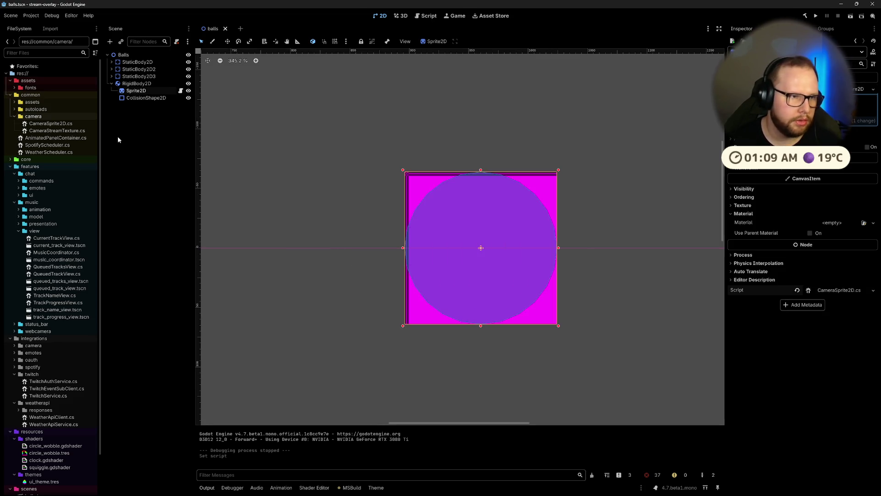
Step: Test-run the project and then the scene, stopping each run
left_click(816, 17)
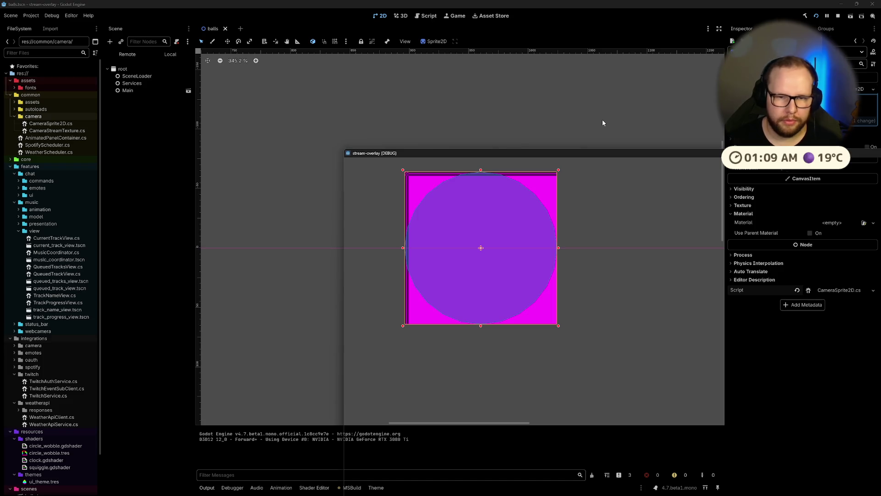
left_click_drag(615, 154, 368, 40)
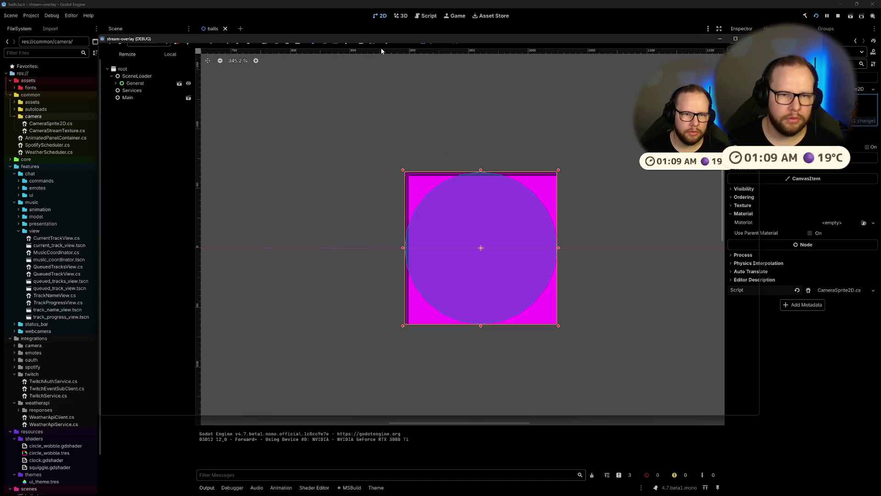
left_click(838, 16)
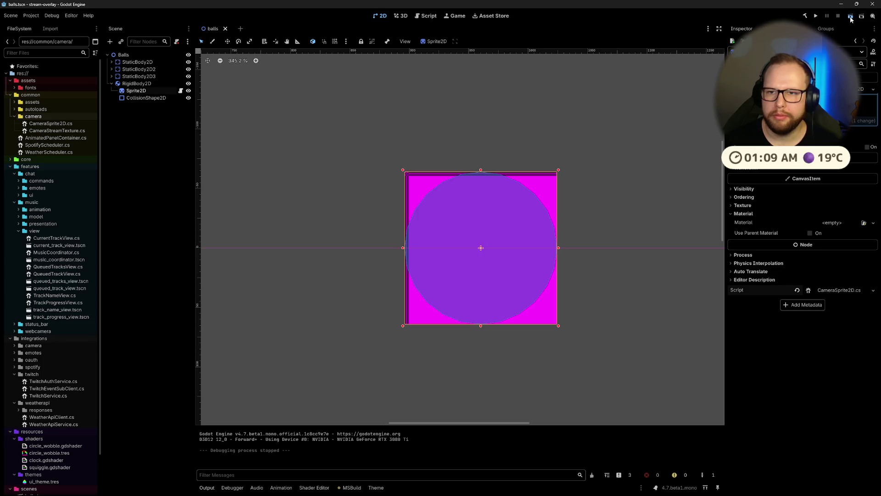
left_click(850, 16)
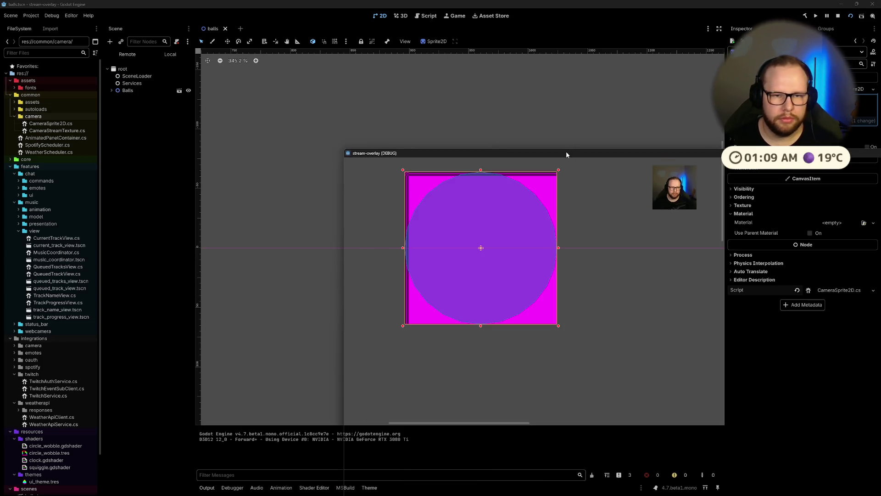
left_click_drag(566, 152, 315, 84)
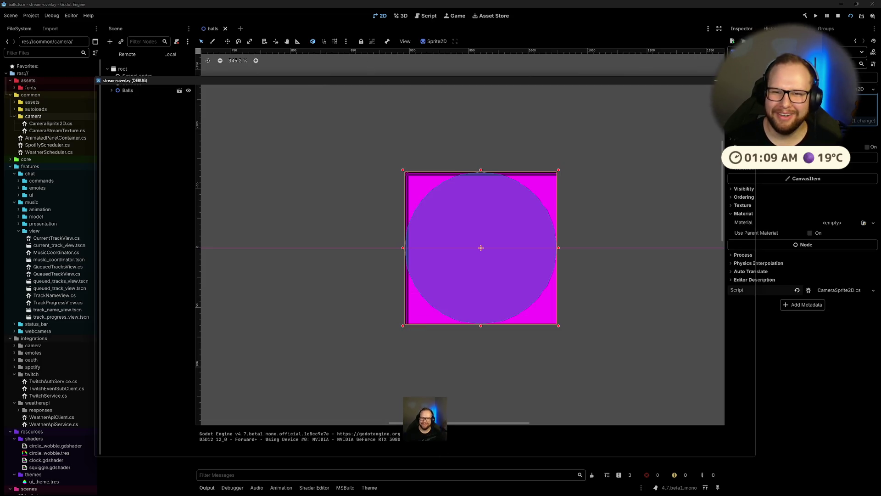
left_click(715, 80)
left_click(115, 185)
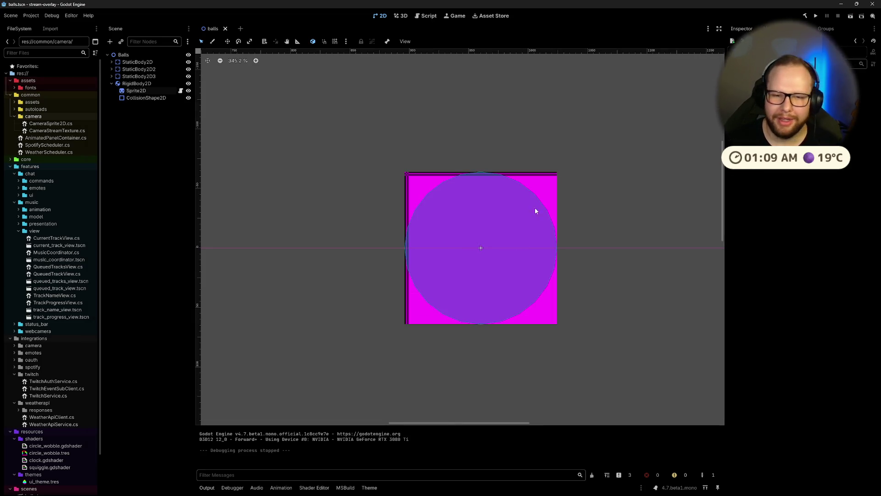
scroll(52, 255, "down", 3)
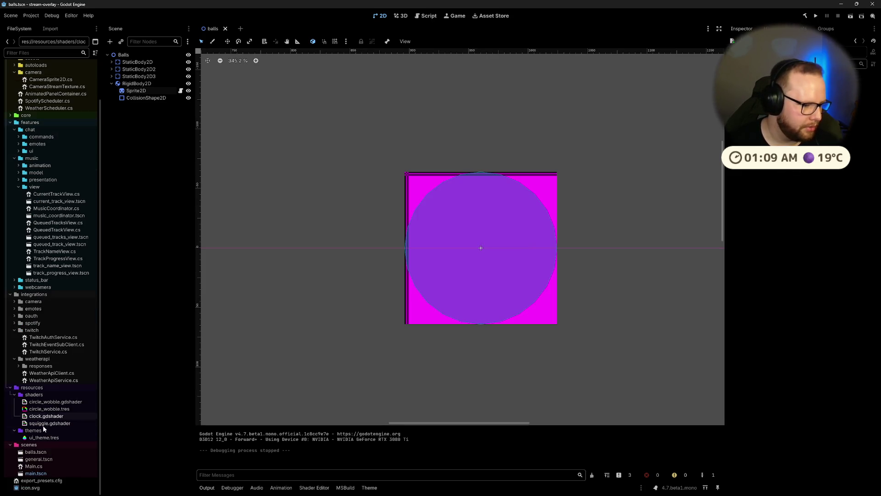
Step: Start a new Shader resource in the shaders folder
right_click(33, 394)
mouse_move(110, 376)
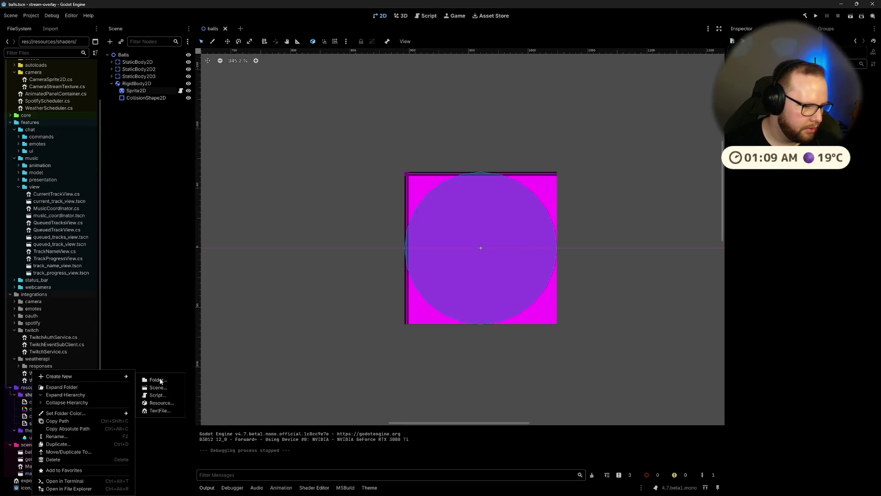
left_click(157, 395)
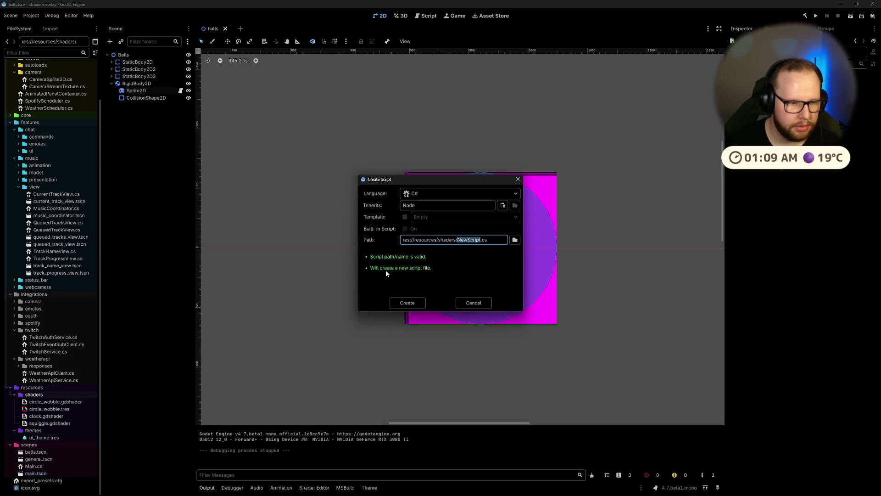
key("Escape")
right_click(43, 395)
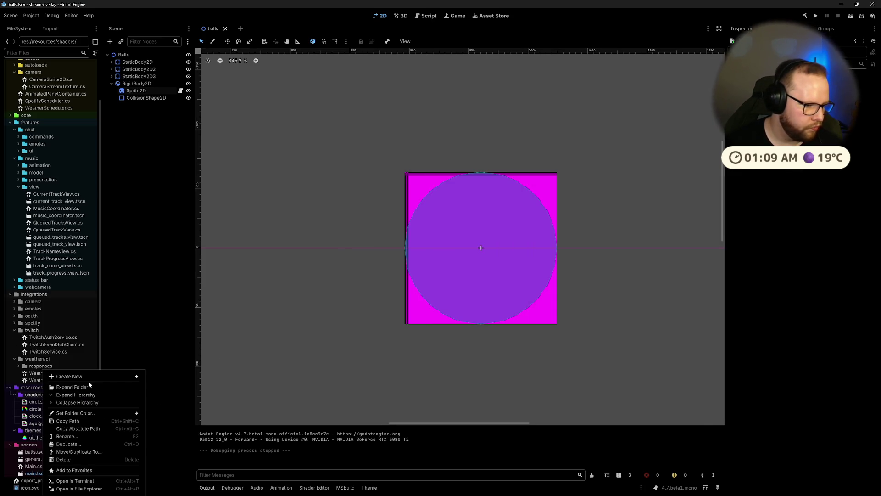
left_click(180, 403)
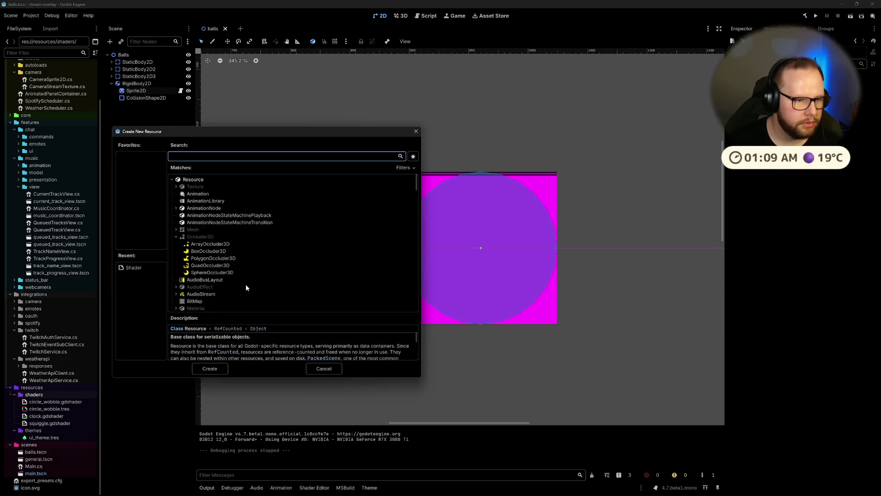
type("shader")
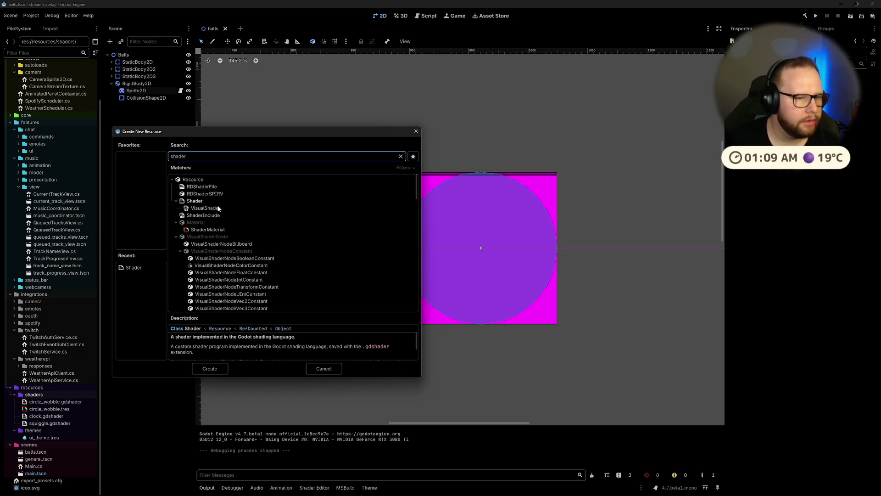
double_click(205, 202)
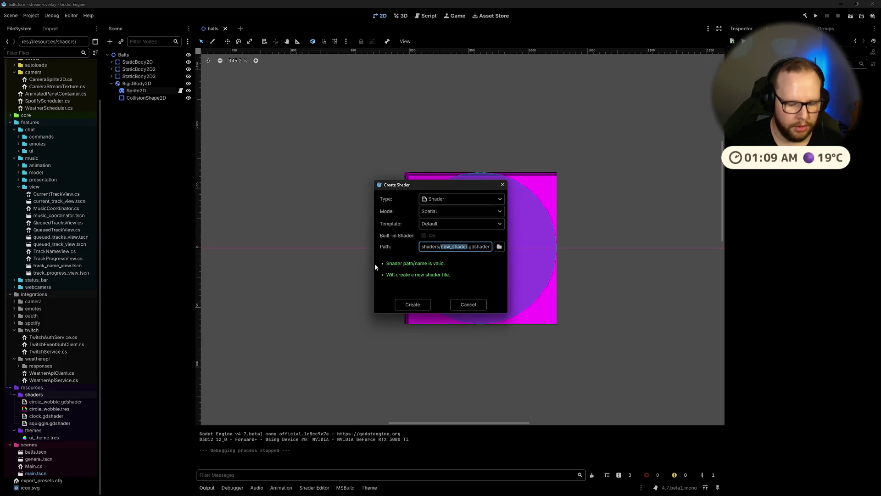
Step: Create circle_mask as a Canvas Item shader with the Default template
type("ources/shaders/c")
type("ircle_mask.")
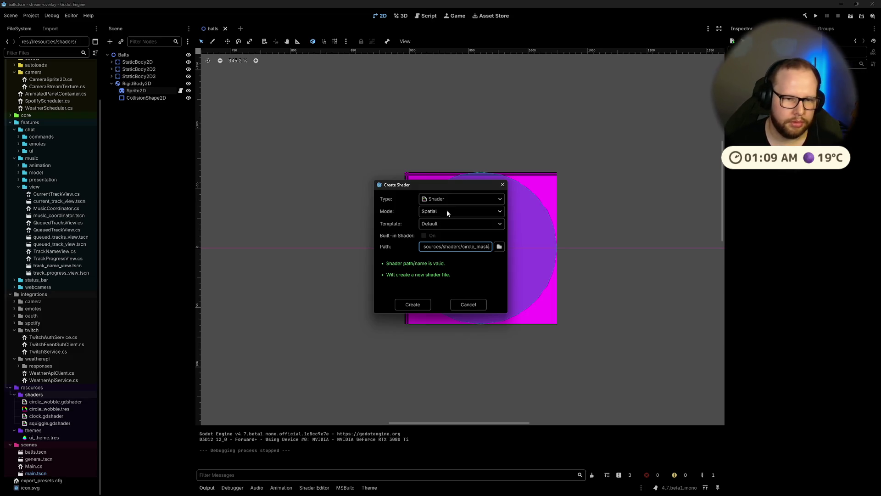
left_click(447, 211)
left_click(432, 231)
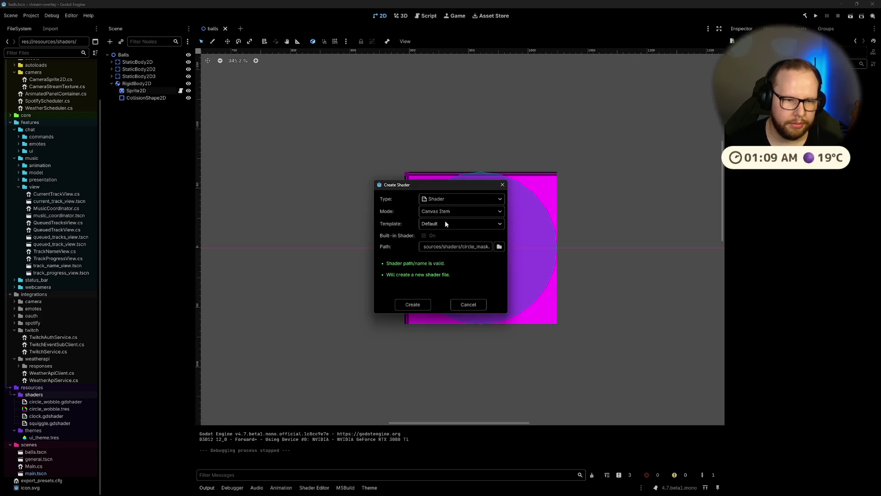
left_click(448, 223)
left_click(436, 244)
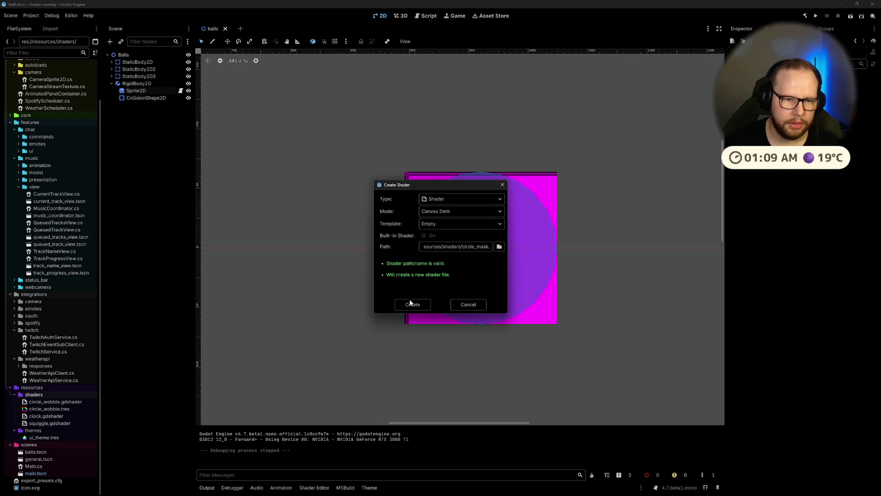
left_click(441, 224)
left_click(436, 234)
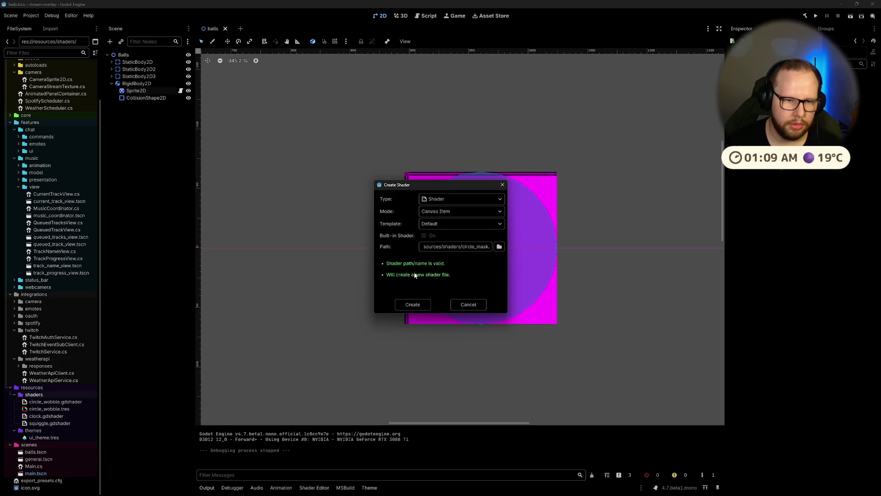
left_click(415, 307)
left_click_drag(352, 385, 239, 342)
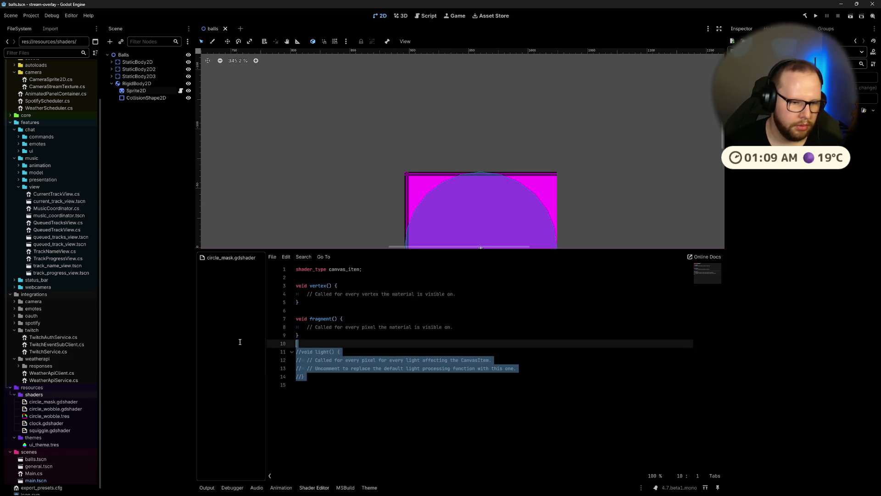
Step: Delete the commented light() block and the vertex() function from circle_mask.gdshader
key("BackSpace")
key("BackSpace")
key("BackSpace")
left_click_drag(301, 302, 279, 280)
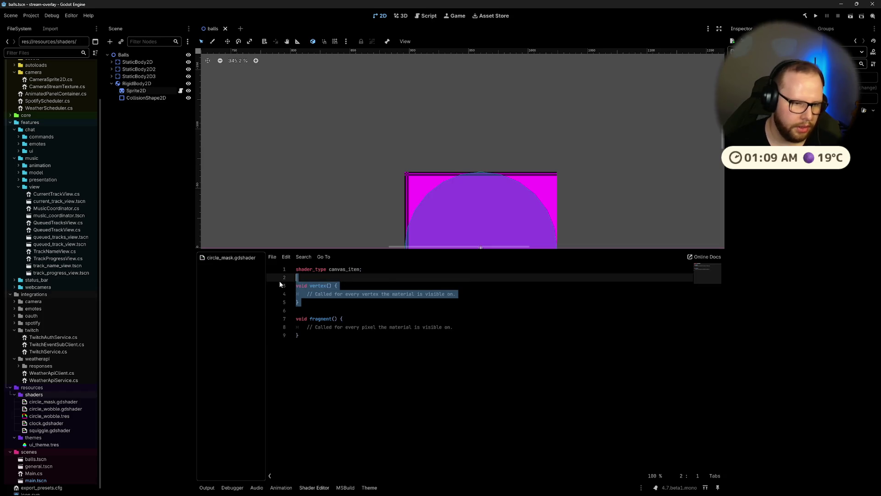
key("BackSpace")
Step: Start a 'uniform albedo' declaration on a new line above fragment()
key("Return")
type("u")
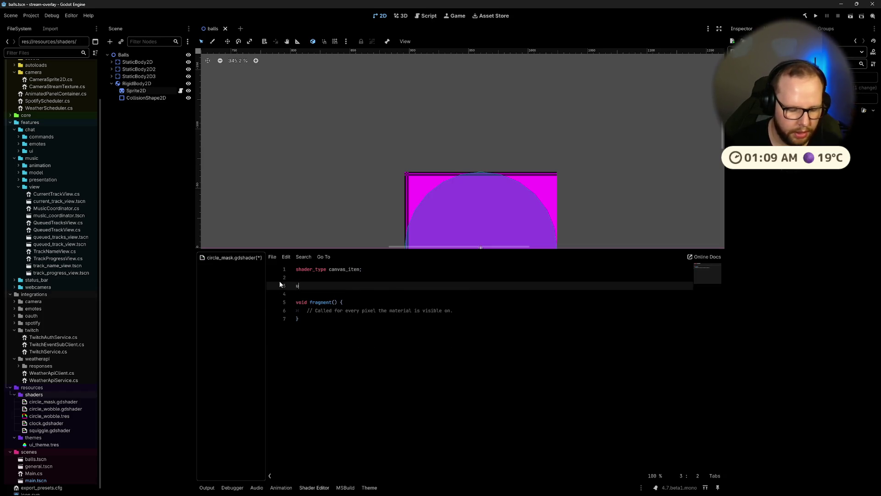
type("niform ")
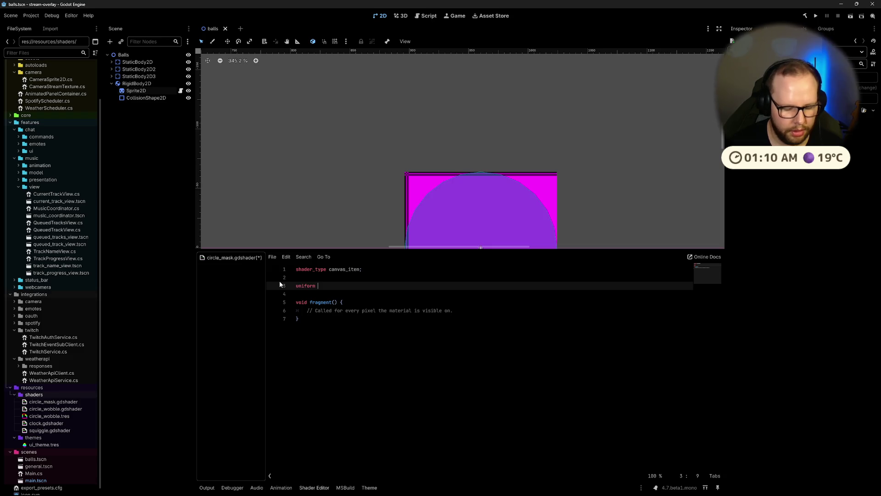
type("albedo")
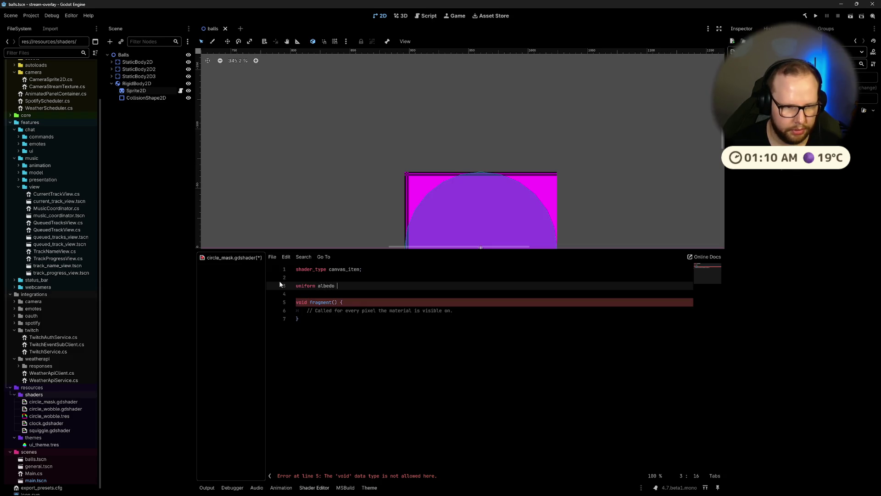
key("BackSpace")
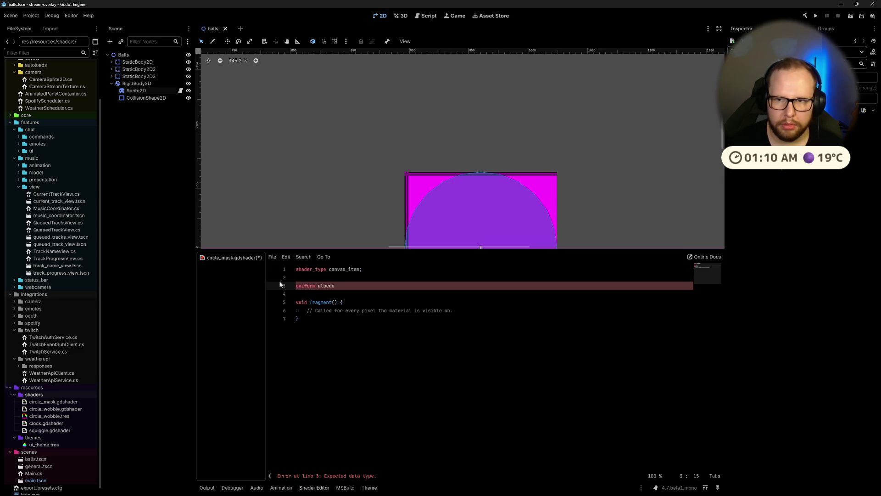
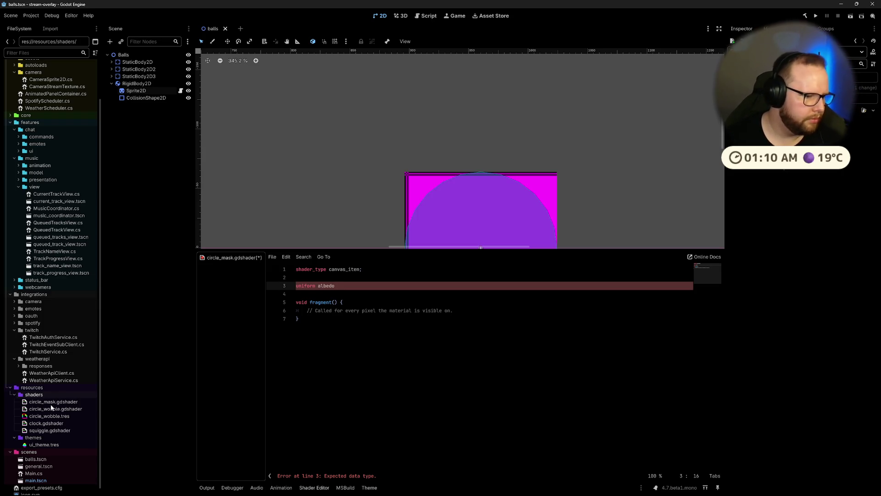
Step: Open circle_wobble.gdshader and squiggle.gdshader to read their uniforms, e.g. sampler2D
double_click(39, 409)
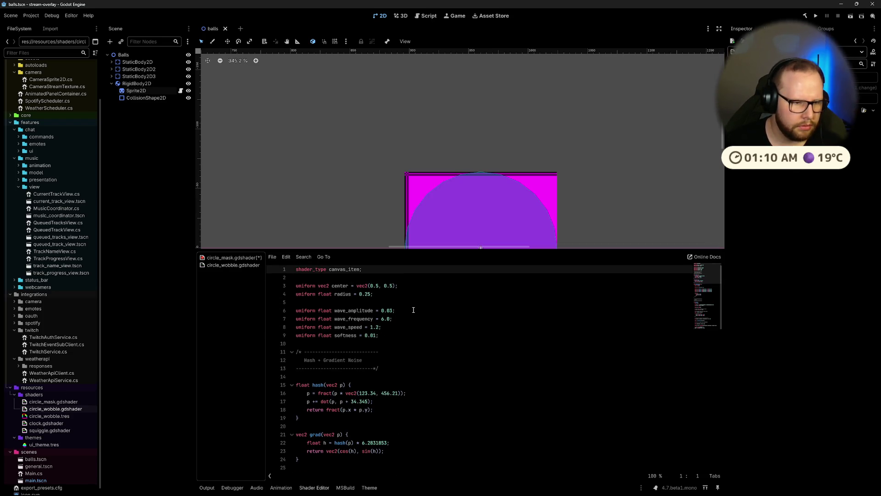
left_click(232, 258)
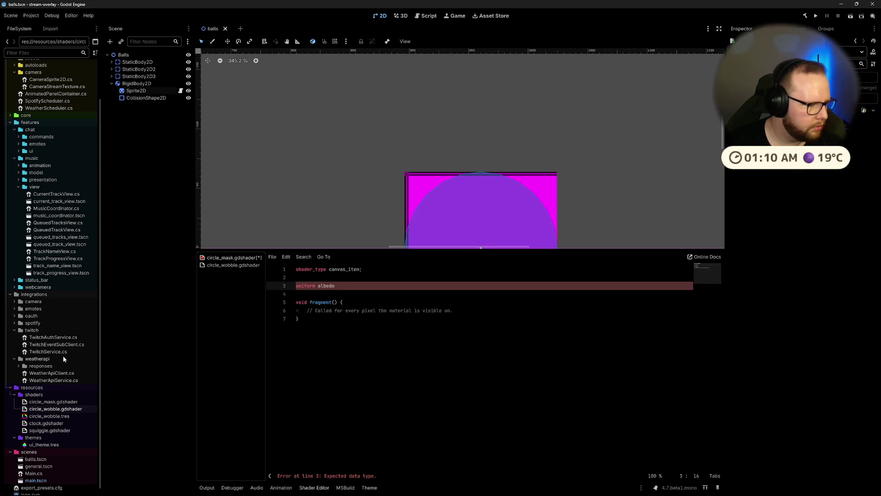
double_click(59, 431)
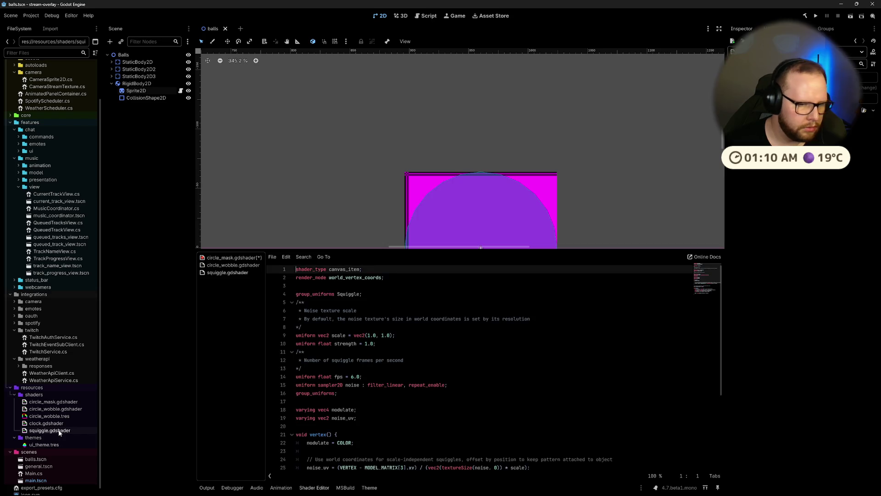
left_click(377, 344)
double_click(328, 386)
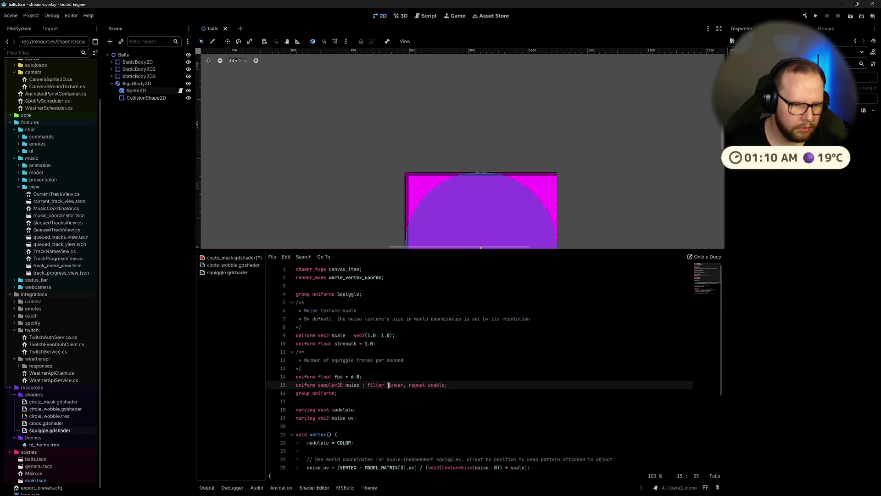
left_click(441, 380)
Step: Close both reference shaders and trim circle_mask's line 3 back to a bare uniform
left_click(238, 258)
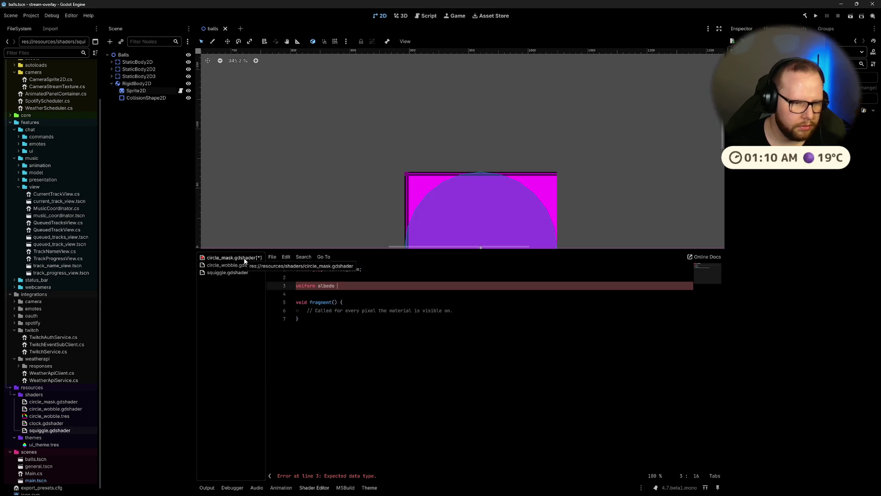
middle_click(231, 266)
middle_click(232, 268)
type(":")
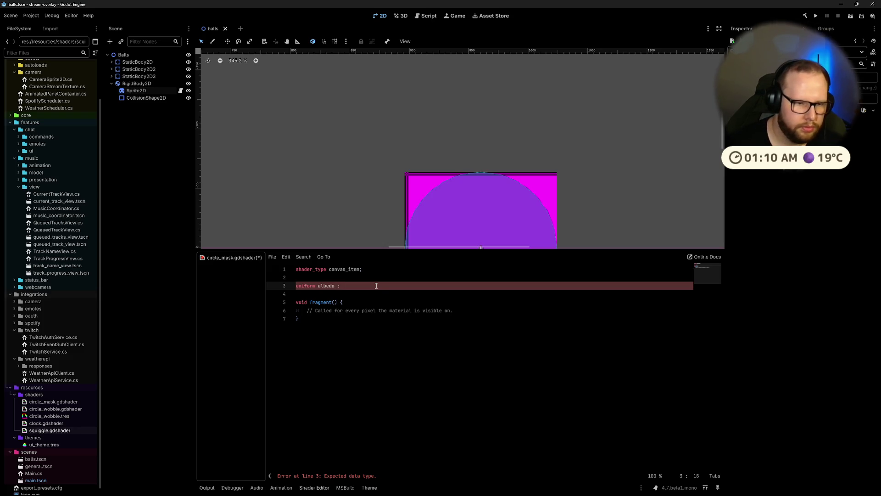
key("BackSpace")
key("BackSpace")
key("BackSpace")
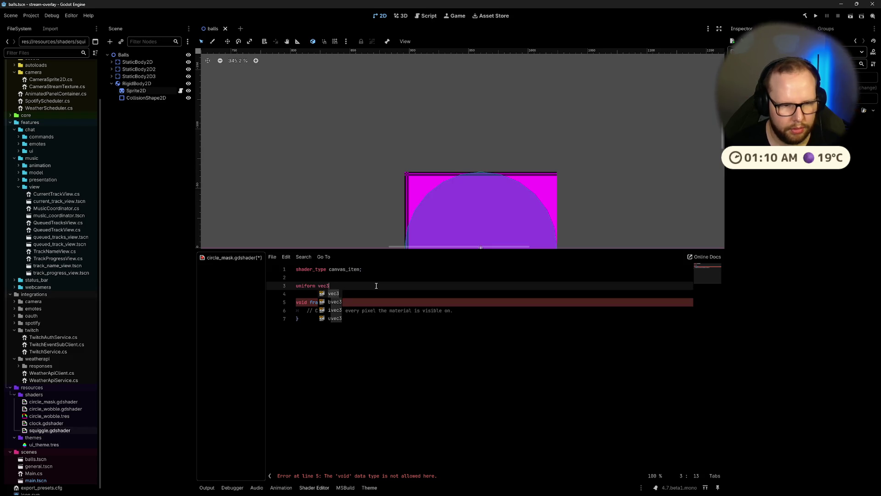
key("ctrl+super+Right")
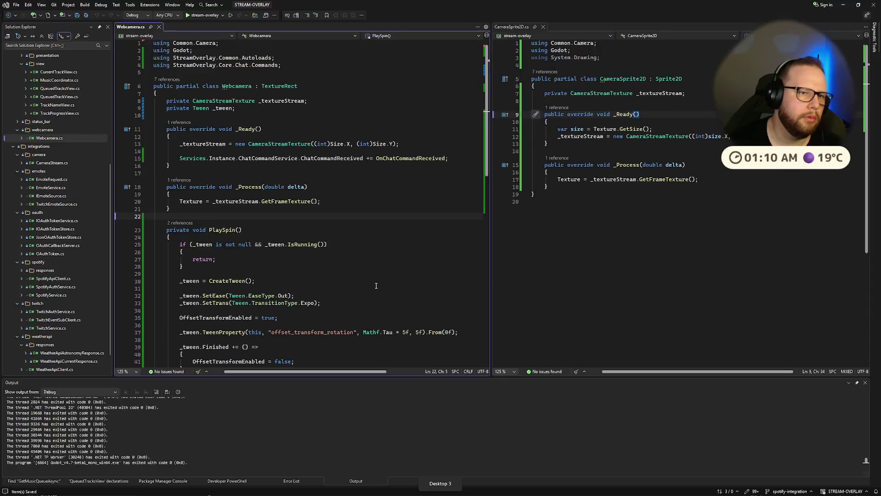
Step: Google 'godot shader canvas item get texture' in a new browser tab
key("ctrl+super+Right")
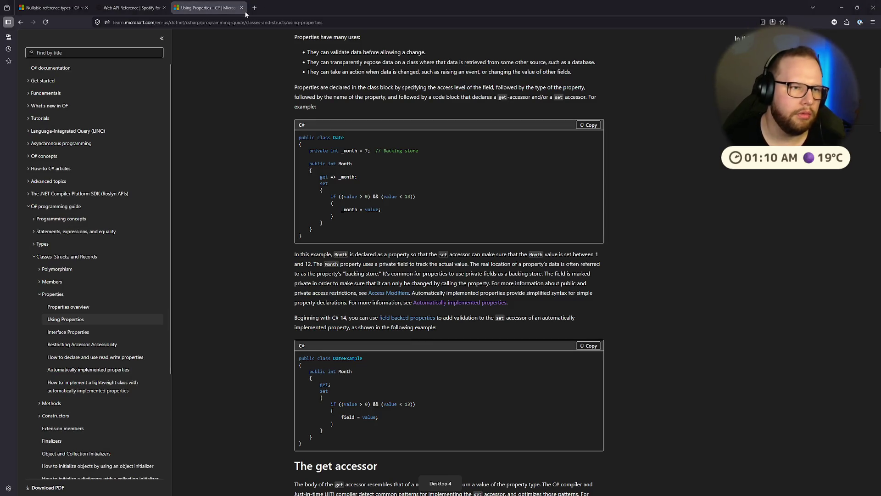
left_click(253, 9)
type("godot ")
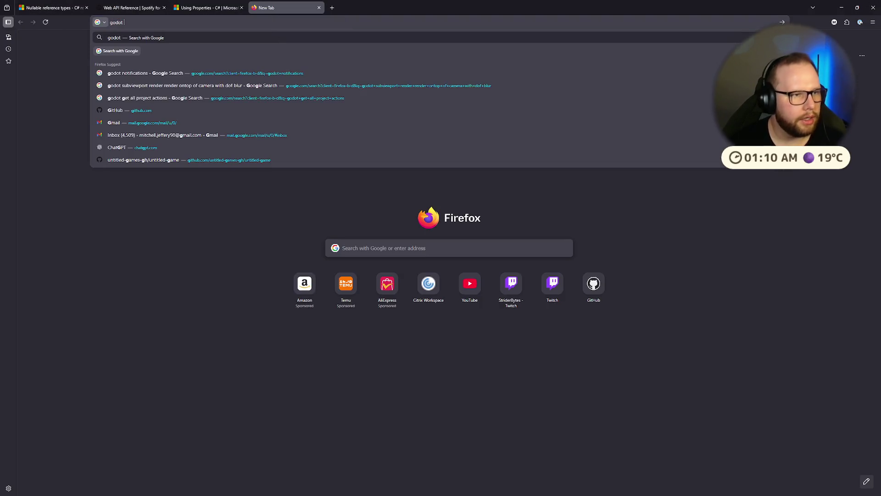
type("shader ca")
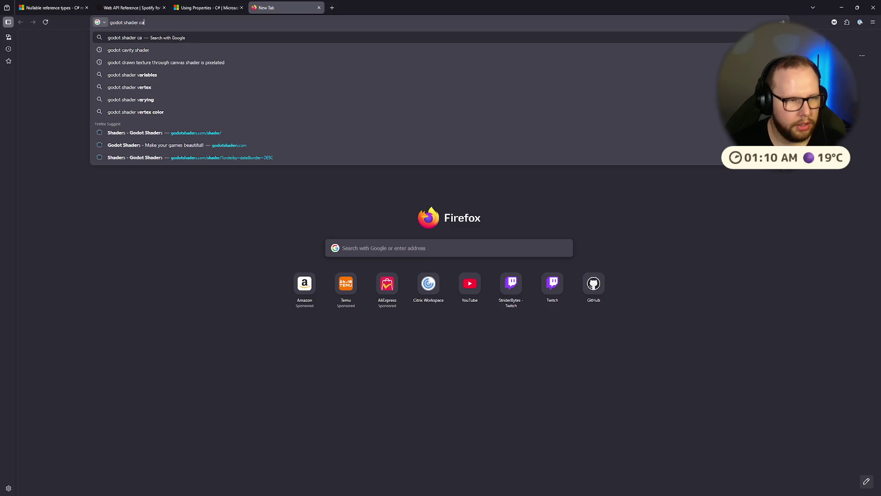
type("nvas item get texture")
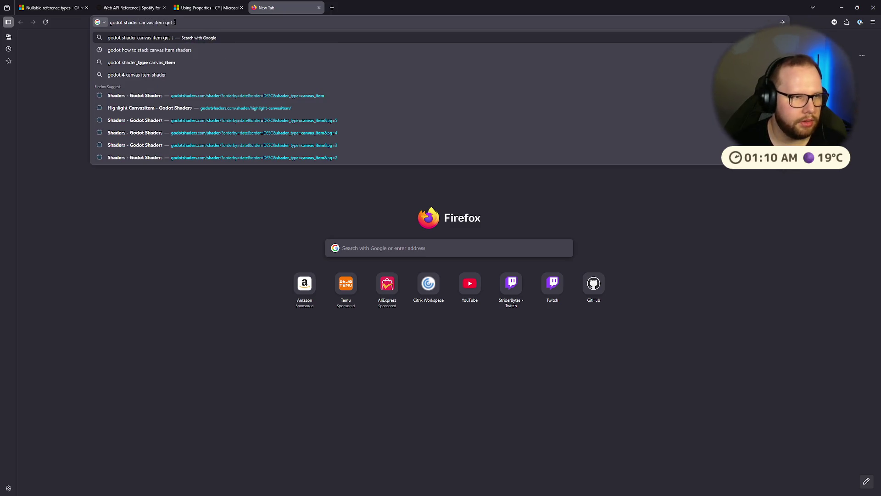
key("Return")
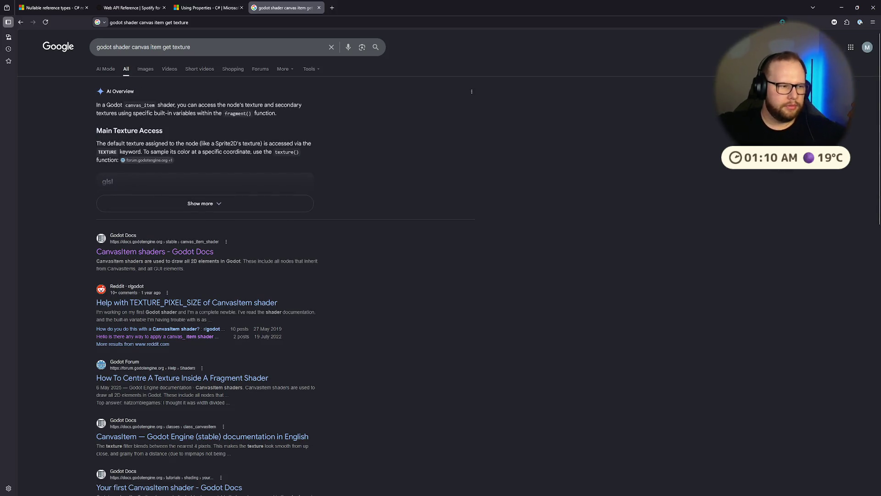
Step: Open the Godot Docs CanvasItem shaders page and find TEXTURE under Fragment built-ins
left_click(162, 254)
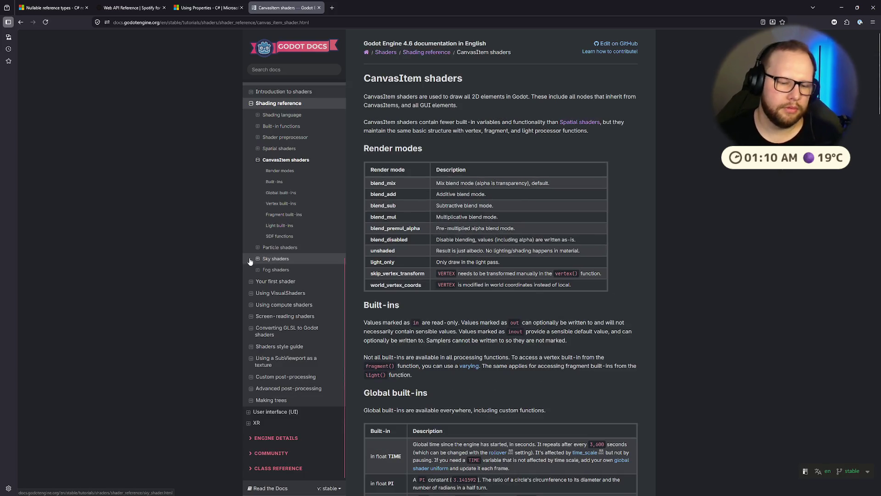
scroll(251, 259, "down", 3)
scroll(251, 260, "down", 8)
scroll(269, 255, "down", 5)
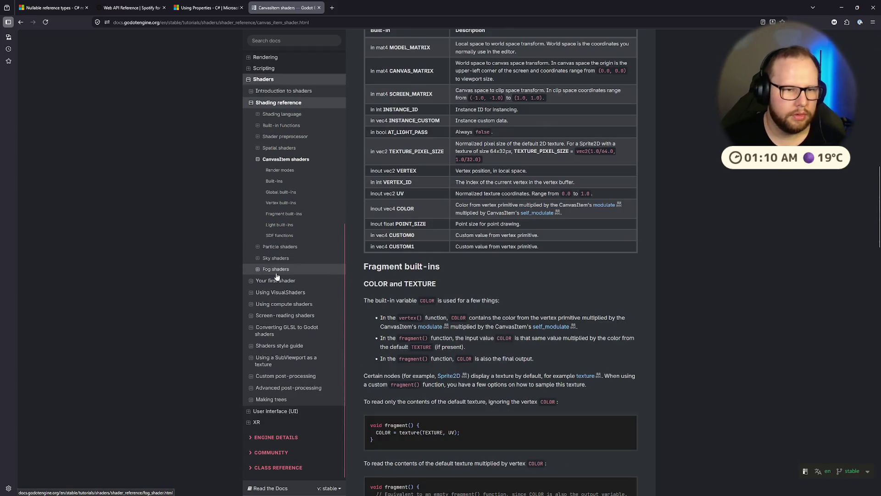
scroll(352, 259, "down", 5)
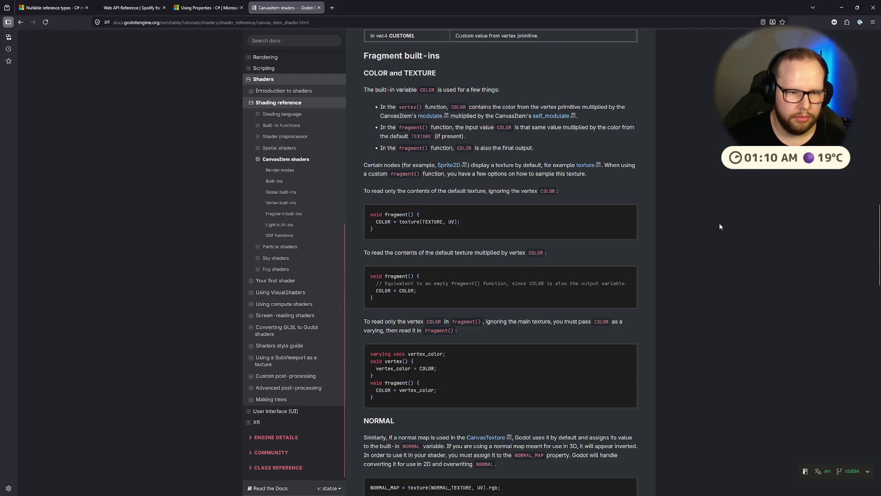
scroll(488, 234, "up", 5)
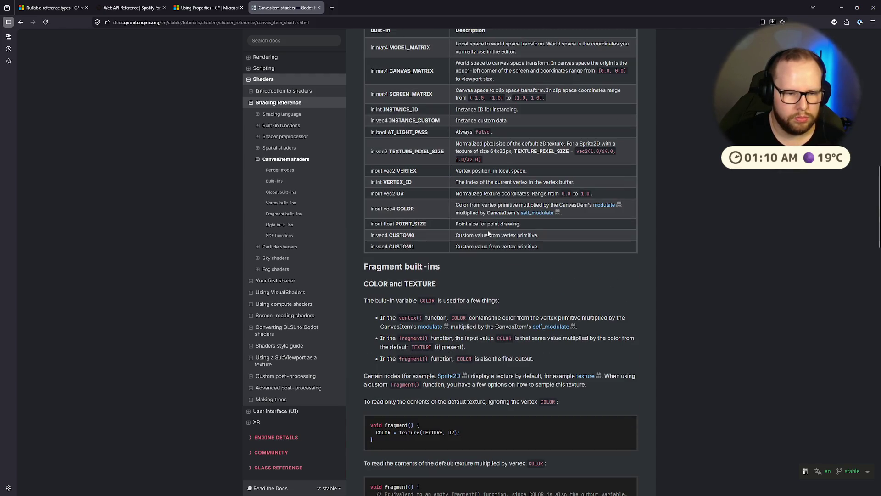
double_click(421, 347)
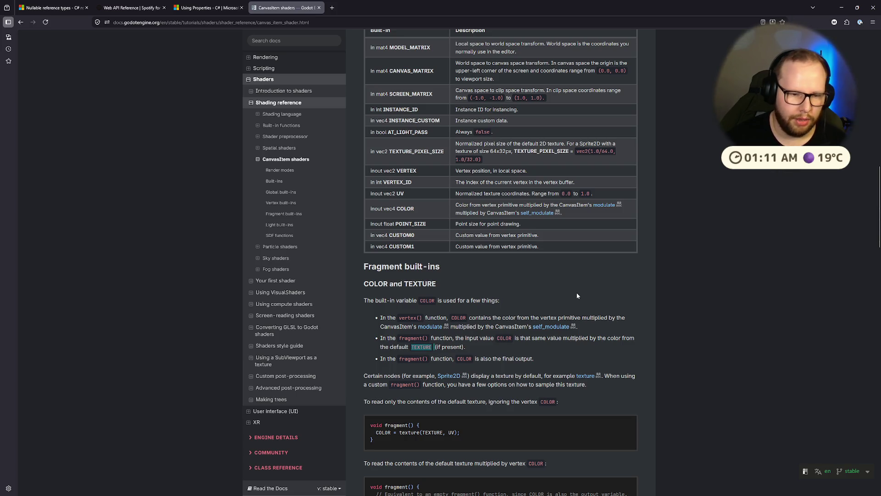
key("ctrl+super+Right")
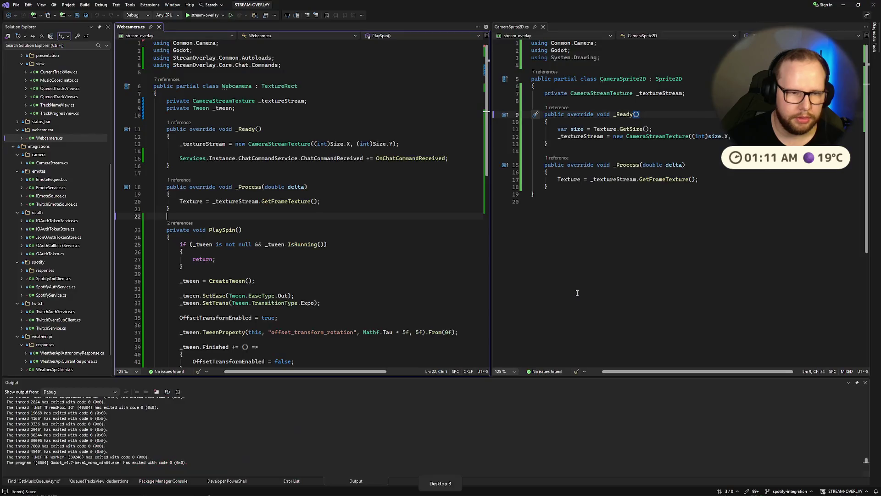
Step: Delete the unfinished uniform line from circle_mask.gdshader
key("ctrl+super+Left")
key("ctrl+super+Left")
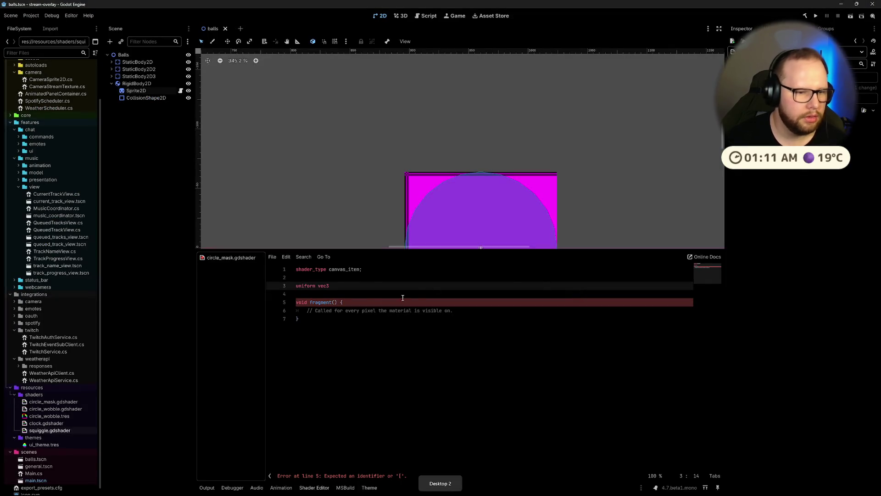
left_click_drag(327, 286, 246, 282)
key("BackSpace")
Step: Copy COLOR = texture(TEXTURE, UV); from the docs into fragment()
key("ctrl+super+Right")
key("ctrl+super+Right")
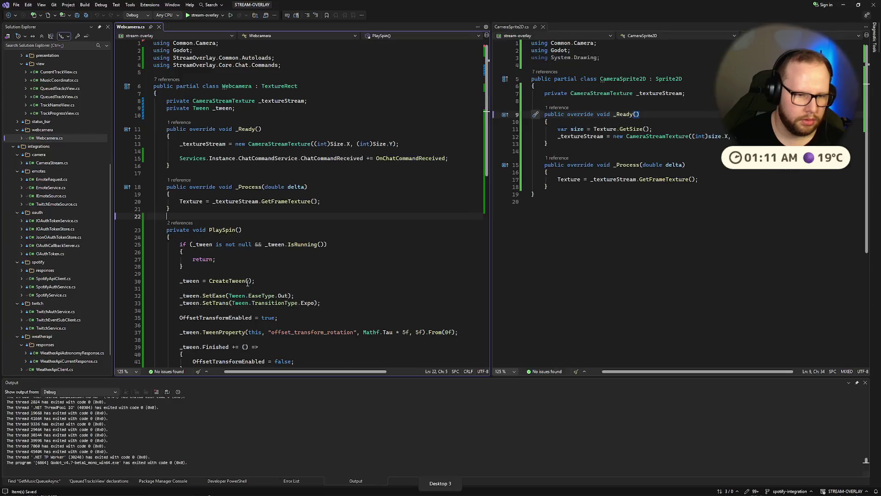
scroll(376, 258, "down", 3)
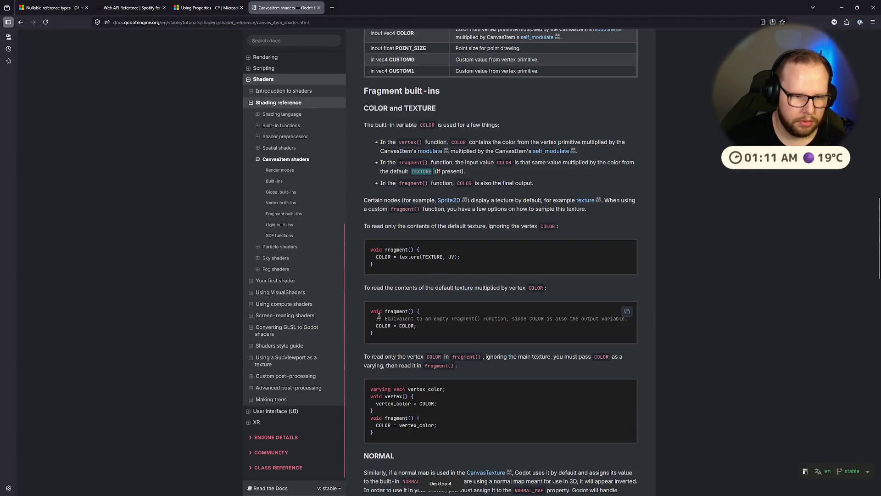
left_click_drag(376, 259, 482, 255)
key("ctrl+c")
key("ctrl+super+Left")
key("ctrl+super+Left")
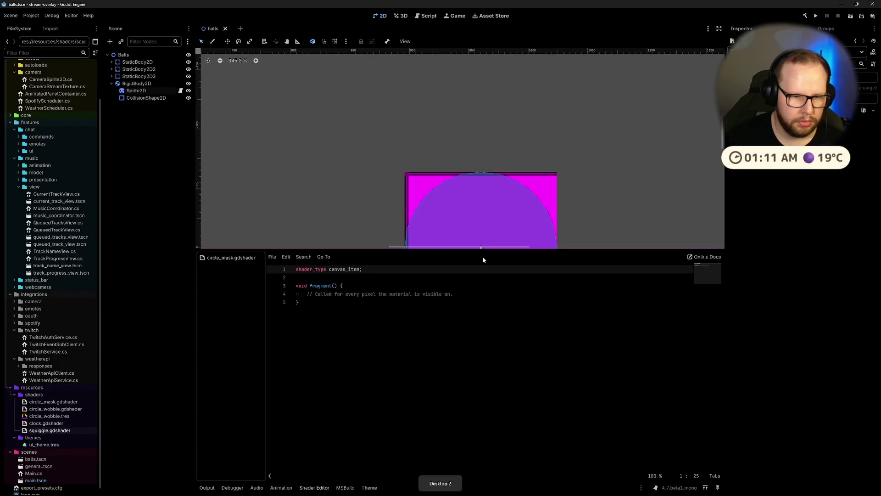
key("End")
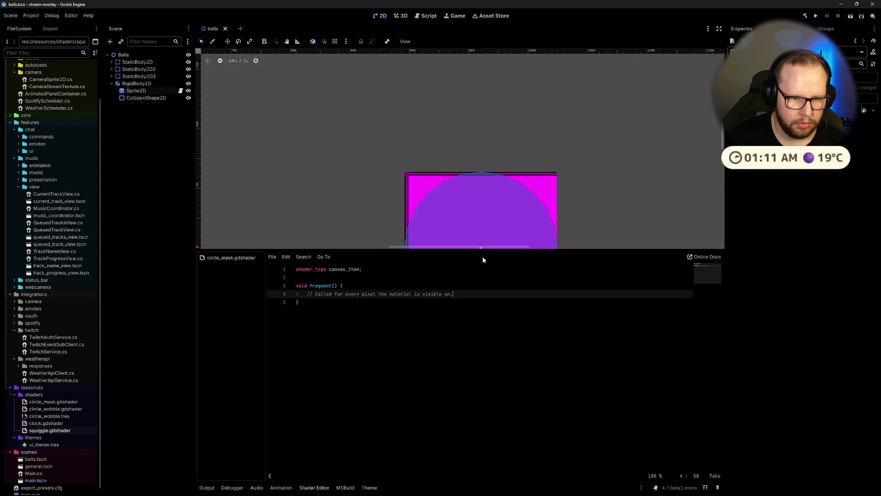
key("Return")
key("ctrl+v")
Step: Remove the placeholder comment from fragment()
left_click_drag(454, 293, 296, 293)
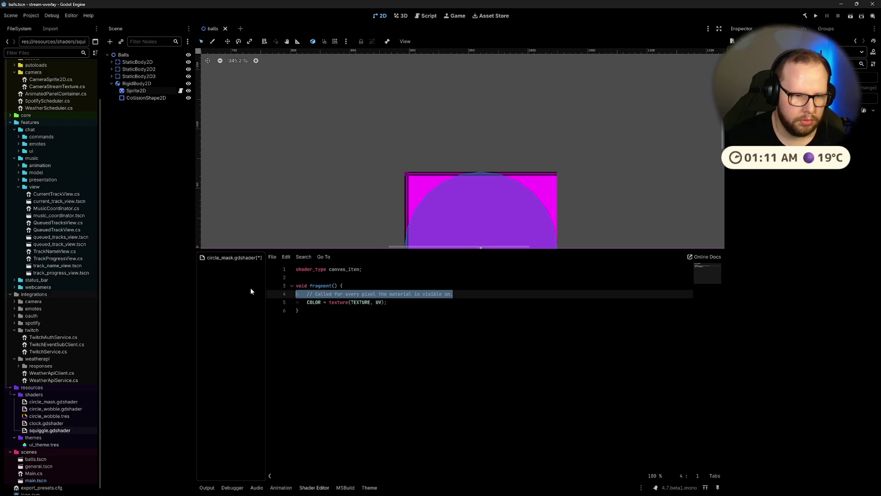
key("BackSpace")
key("BackSpace")
left_click(136, 90)
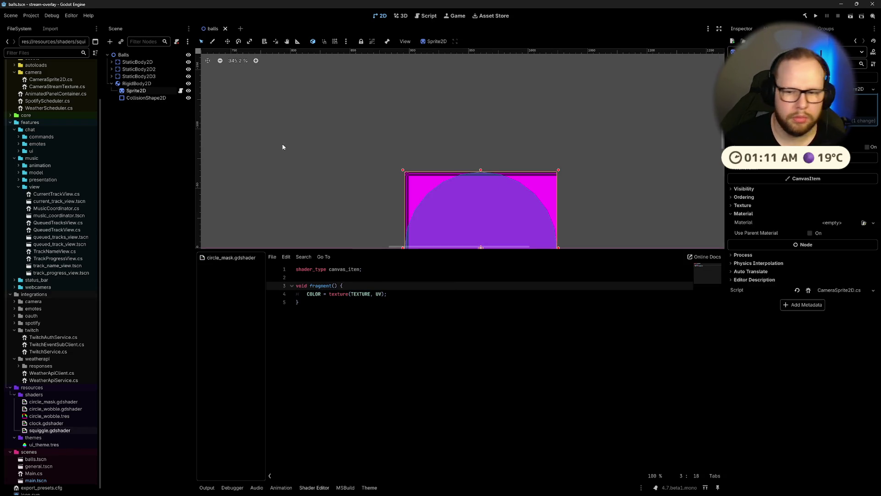
Step: Give the Sprite2D a new ShaderMaterial using circle_mask.gdshader and save the scene
left_click(849, 220)
left_click(836, 239)
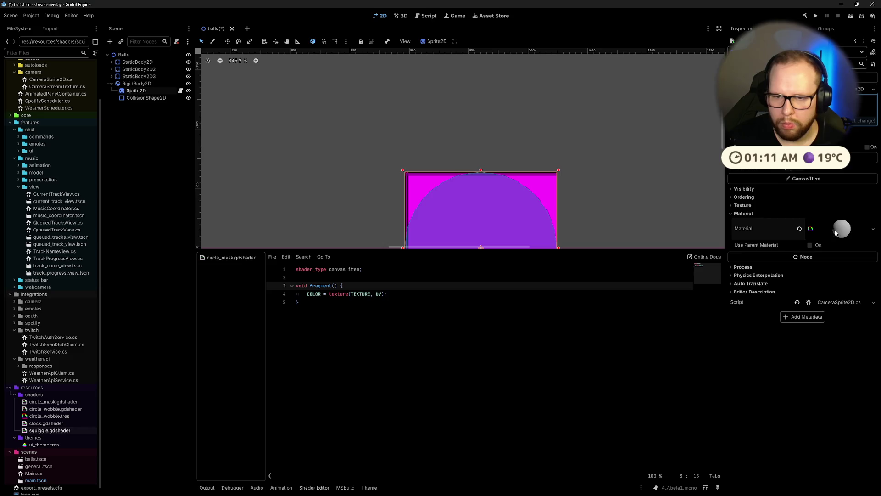
left_click(843, 299)
left_click(840, 322)
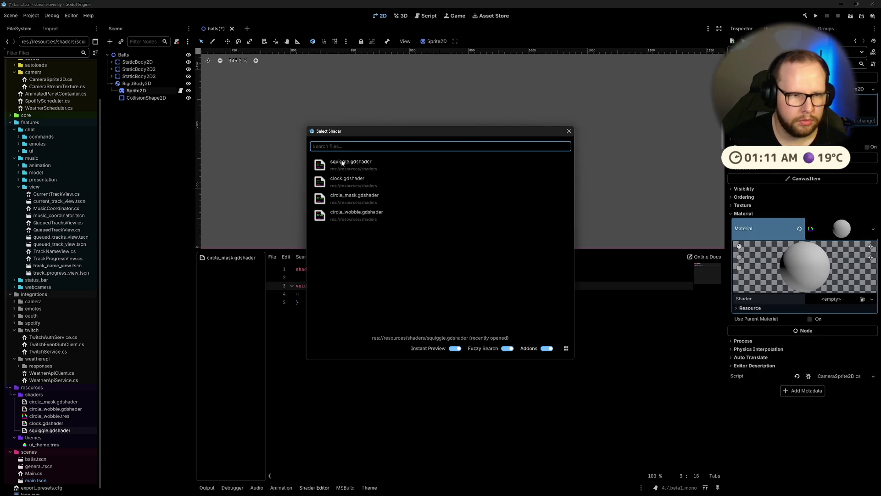
left_click(351, 197)
left_click(448, 375)
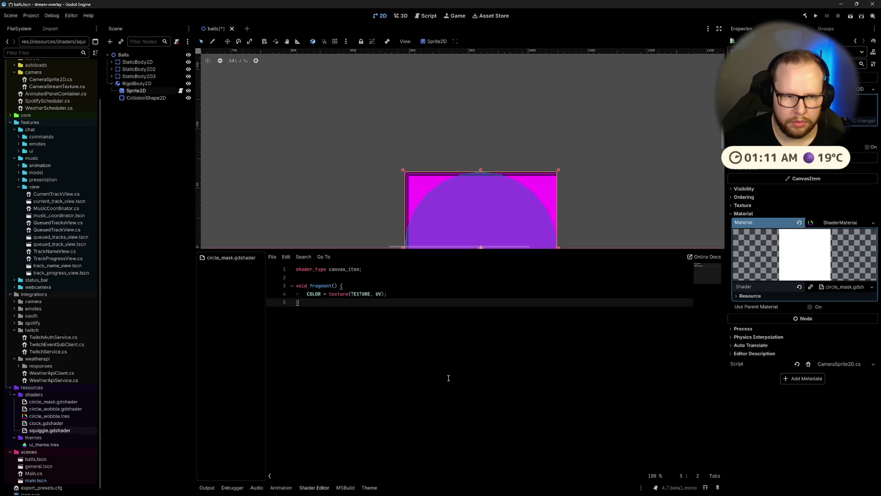
key("ctrl+s")
Step: Run the project to test the shader, move the game window aside, then stop it
scroll(463, 194, "down", 5)
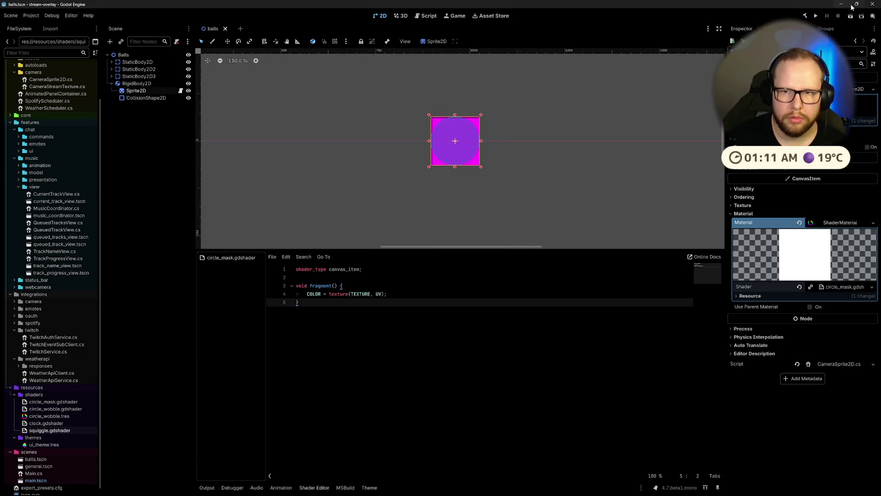
left_click(816, 17)
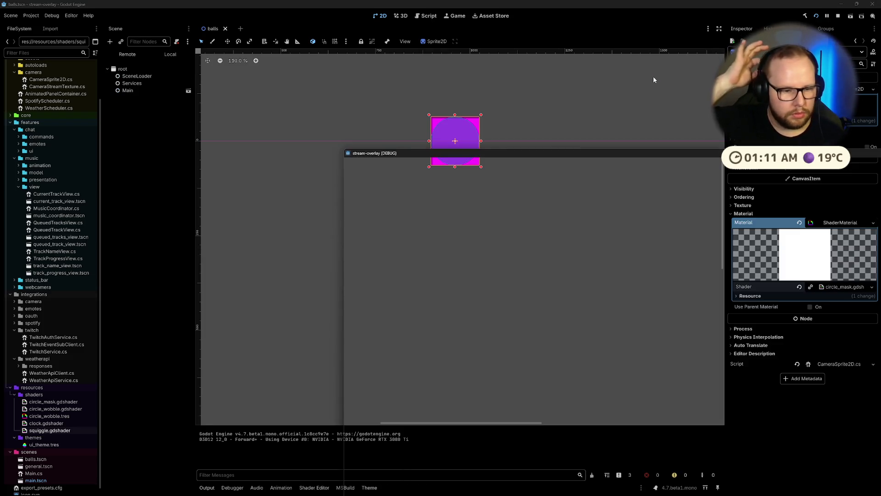
left_click_drag(563, 154, 331, 79)
key("F5")
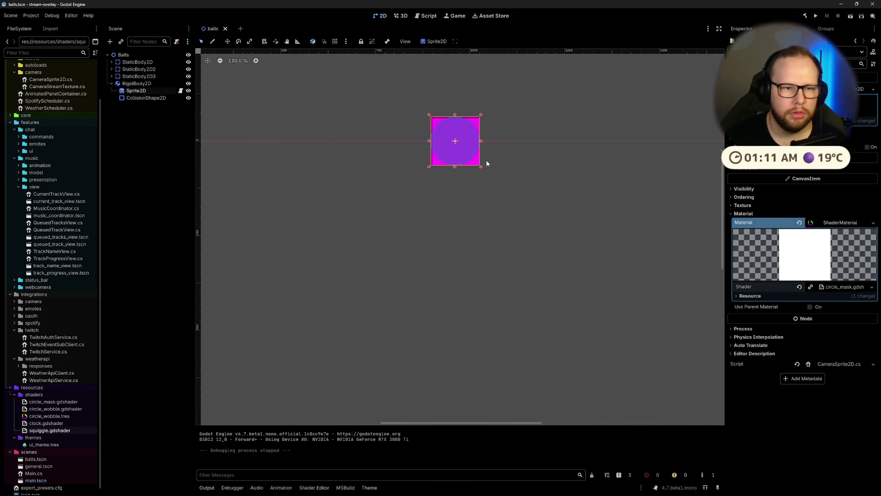
Step: Cycle through the virtual desktops and return to the Godot editor
key("ctrl+super+Right")
key("ctrl+super+Left")
key("ctrl+super+Right")
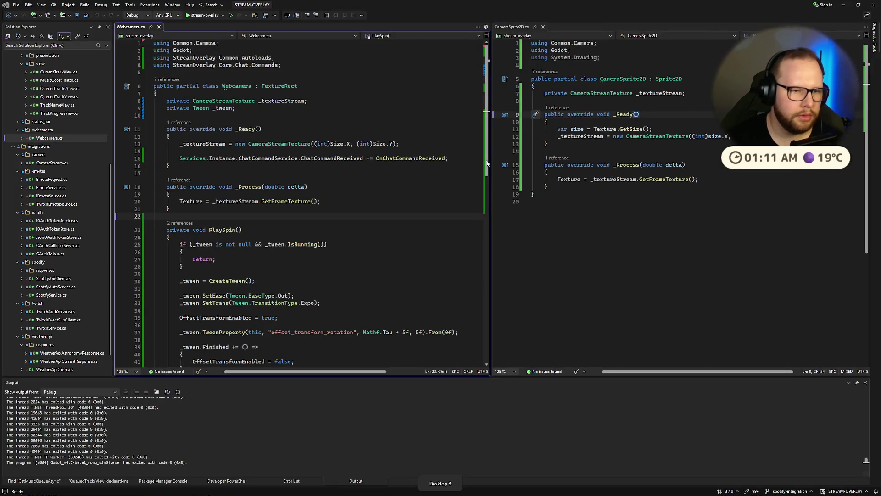
key("ctrl+super+Right")
key("ctrl+super+Left")
key("ctrl+super+Left")
key("ctrl+super+Right")
key("ctrl+super+Right")
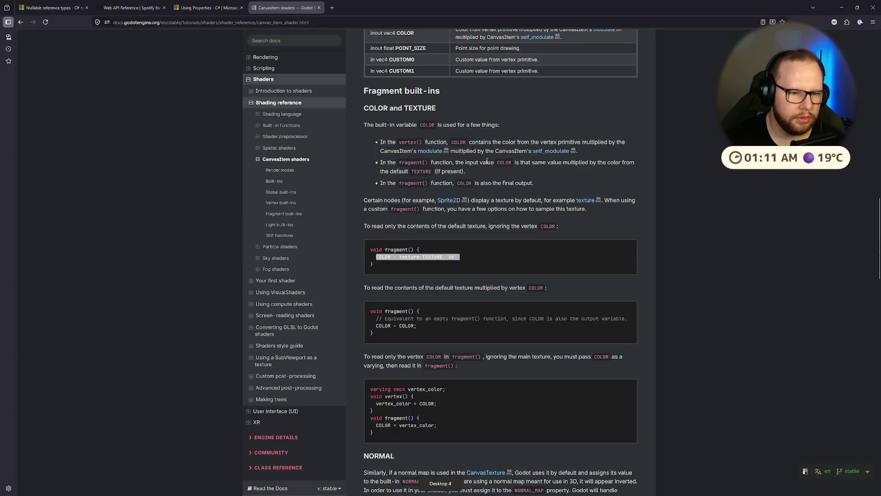
key("ctrl+super+Left")
key("ctrl+super+Left")
key("ctrl+super+Right")
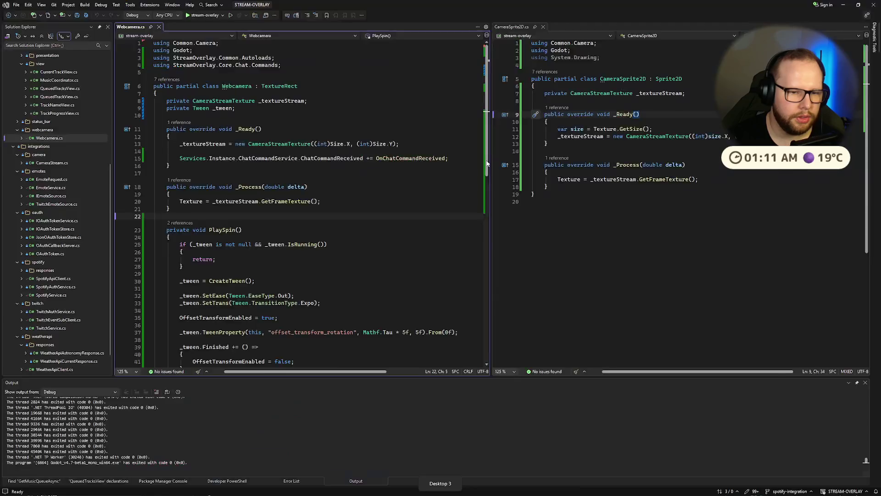
key("ctrl+super+Left")
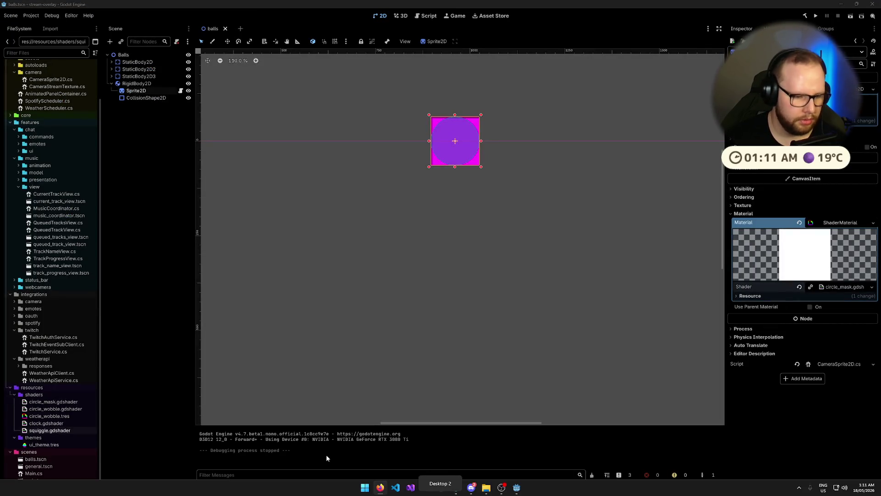
Step: Add a line COLOR.a = smoothstep() after the texture sampling line in circle_mask.gdshader
left_click(314, 487)
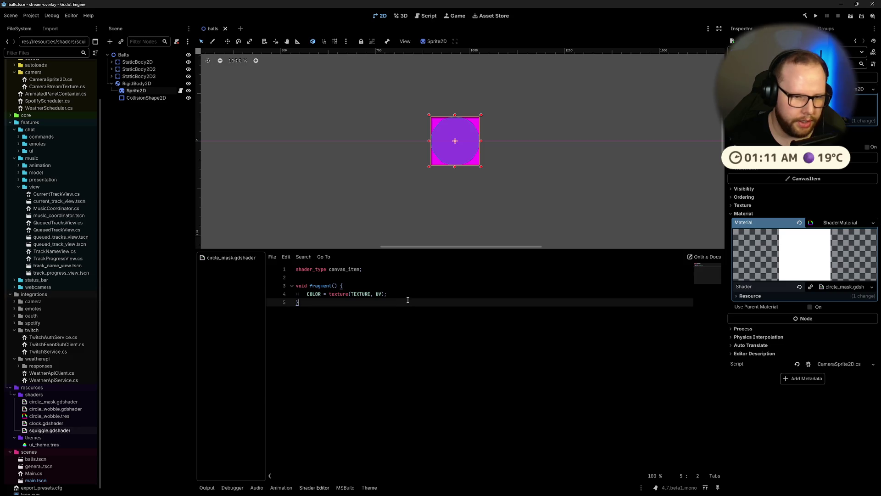
key("Up")
key("Return")
key("Return")
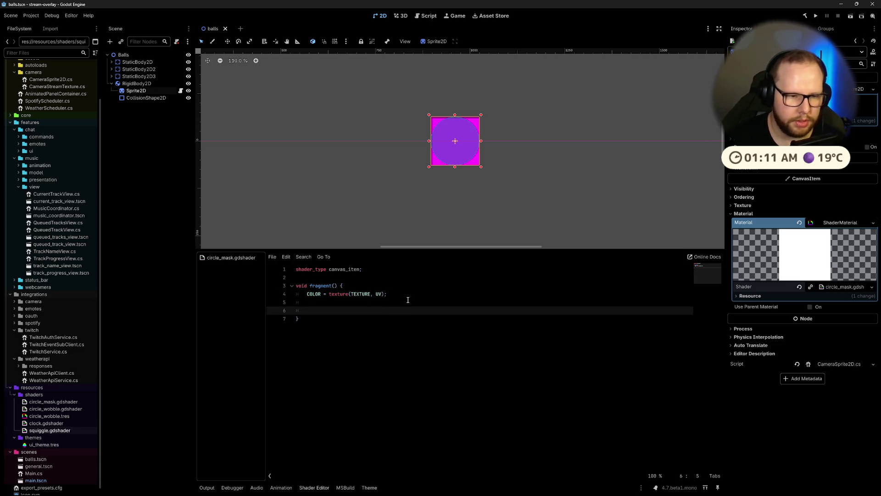
type("OLOR.a ")
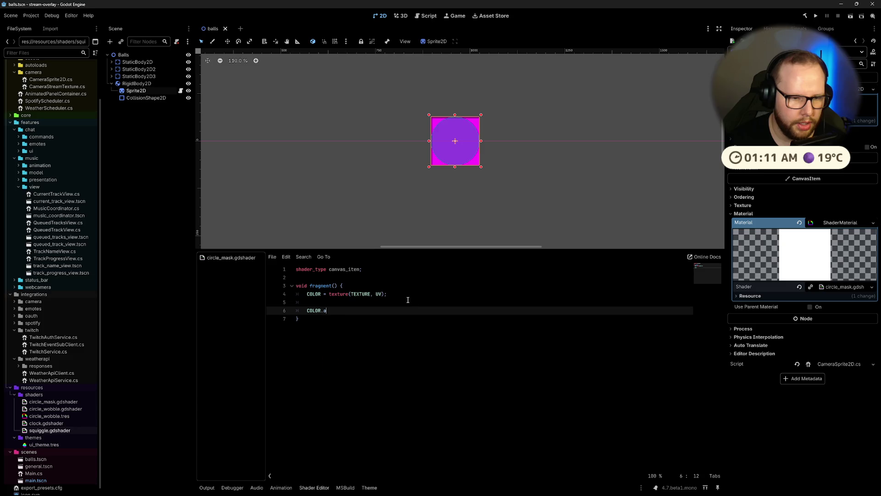
type("= ")
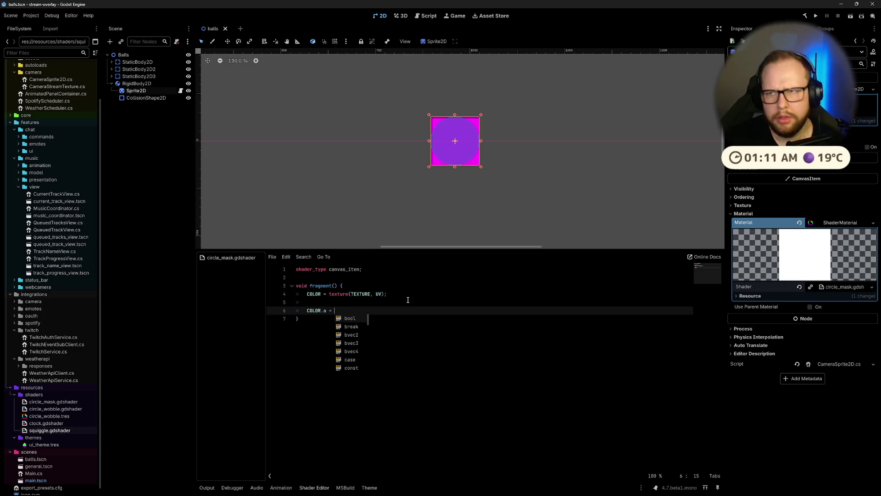
type("step")
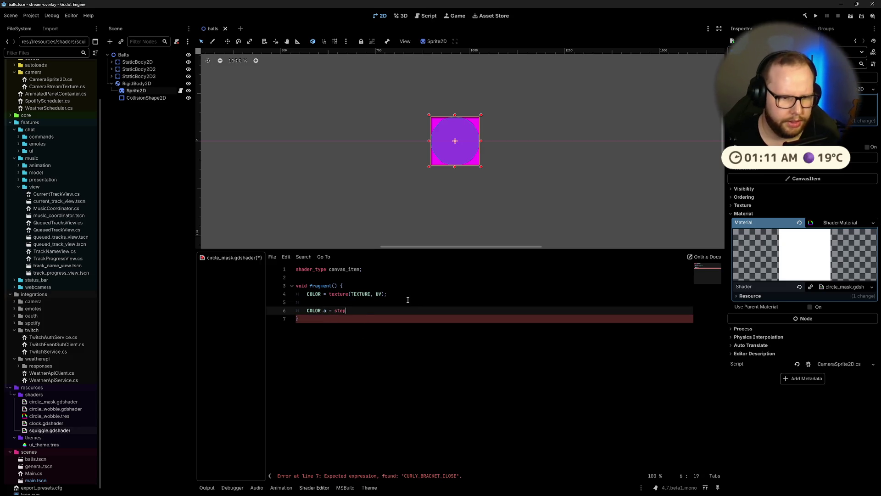
key("Down")
key("Return")
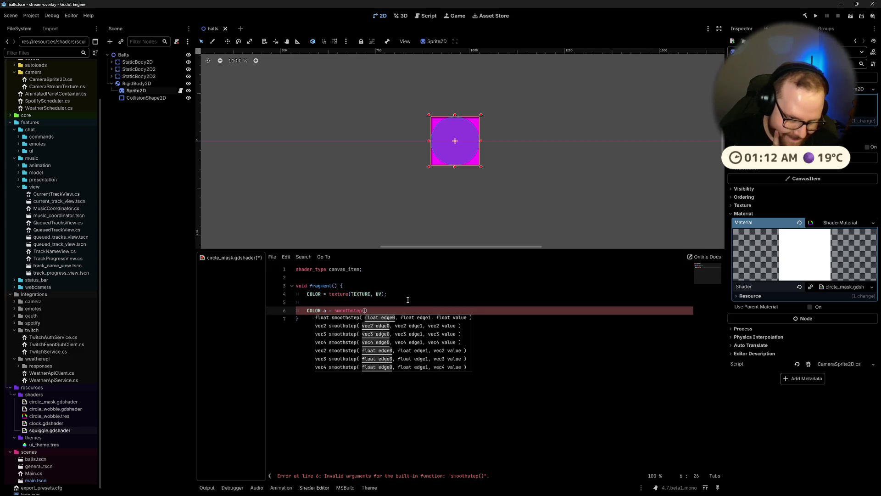
Step: Back in the CanvasItem shaders docs, start an in-page search for smoothstep
key("alt+Tab")
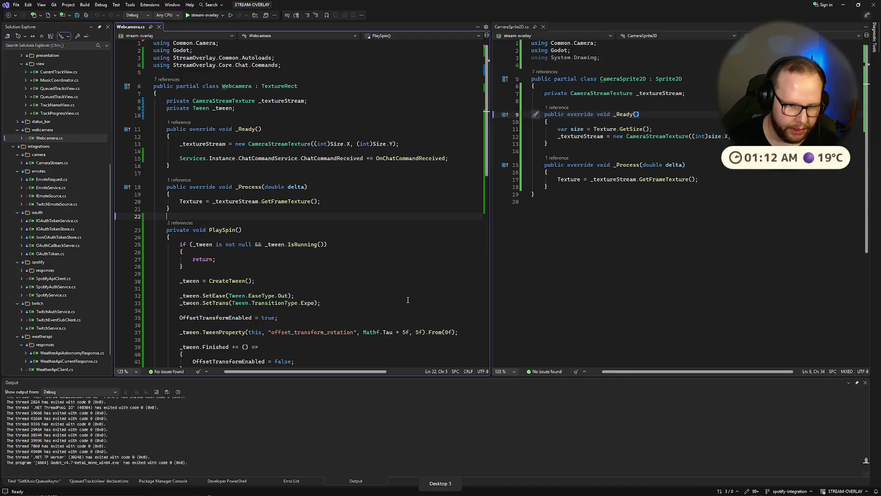
key("alt+Tab")
key("alt+Tab")
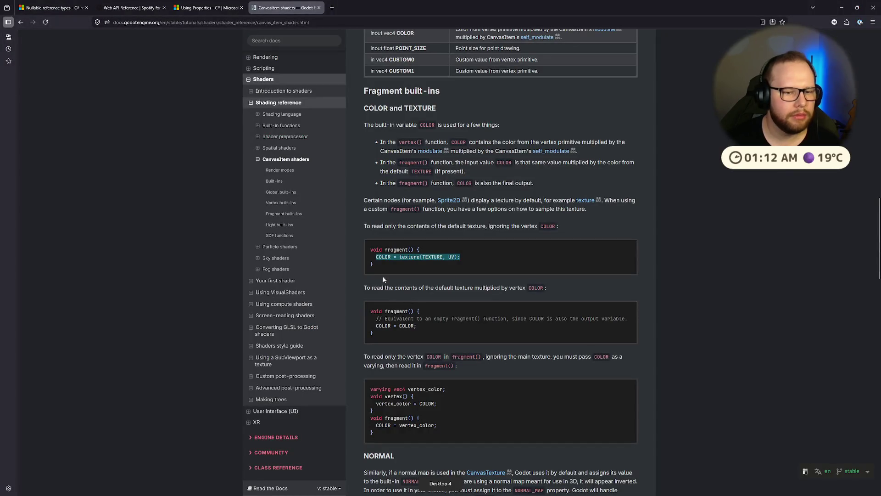
key("ctrl+f")
type("skm")
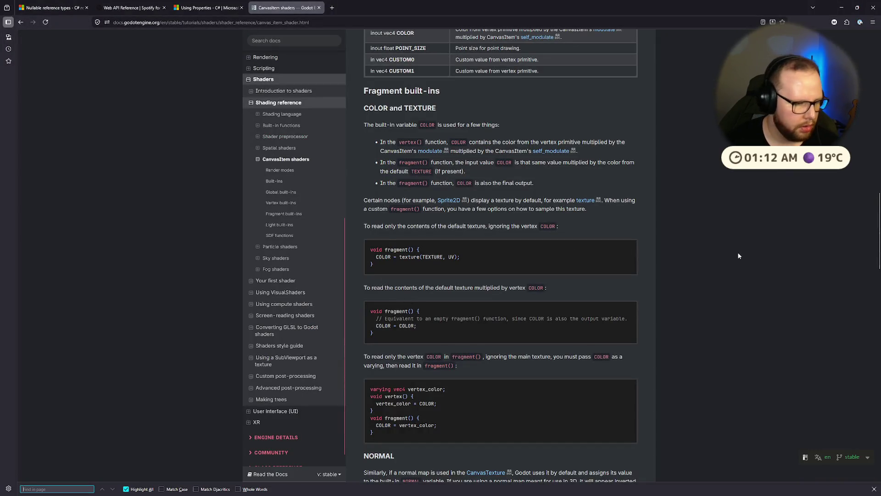
key("BackSpace")
key("BackSpace")
Step: Search the CanvasItem shaders page for 'smoothstep'
type("moot")
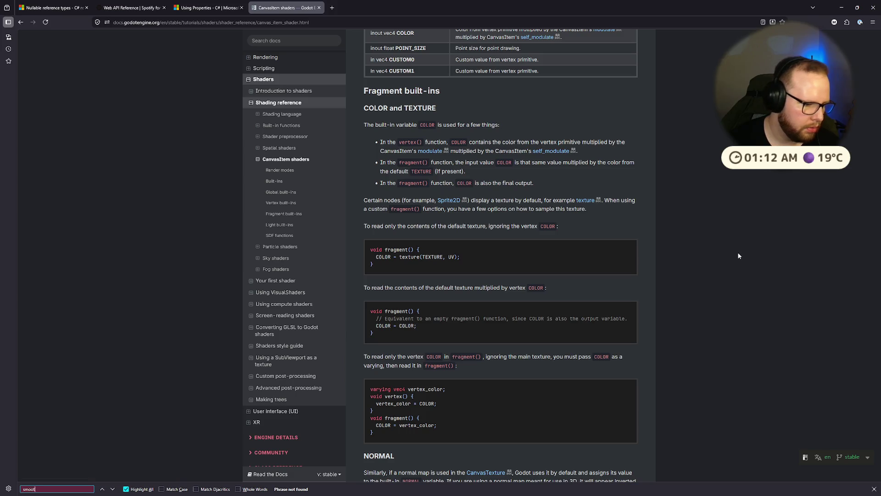
type("step")
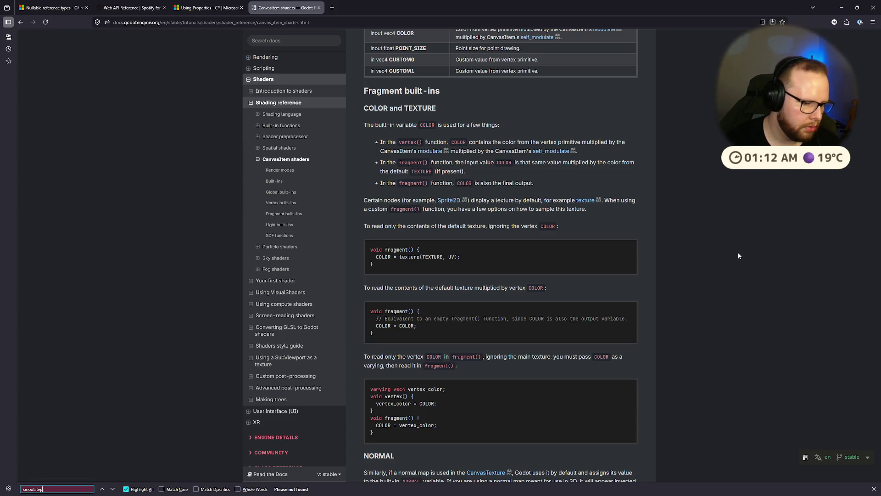
left_click(197, 236)
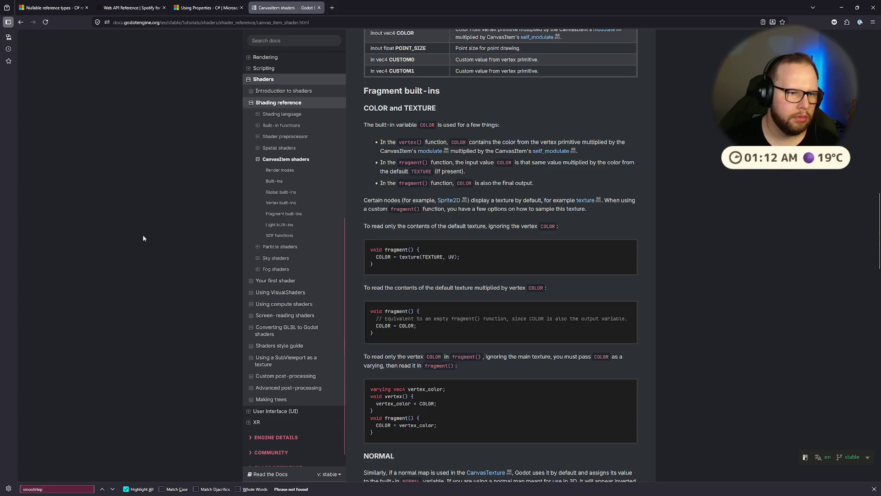
Step: Navigate the docs to Shading reference > Built-in functions
left_click(284, 219)
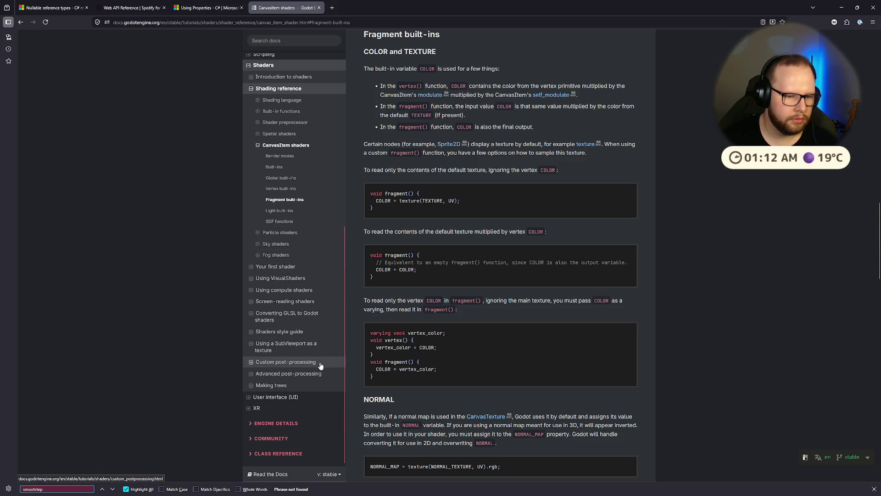
left_click(294, 332)
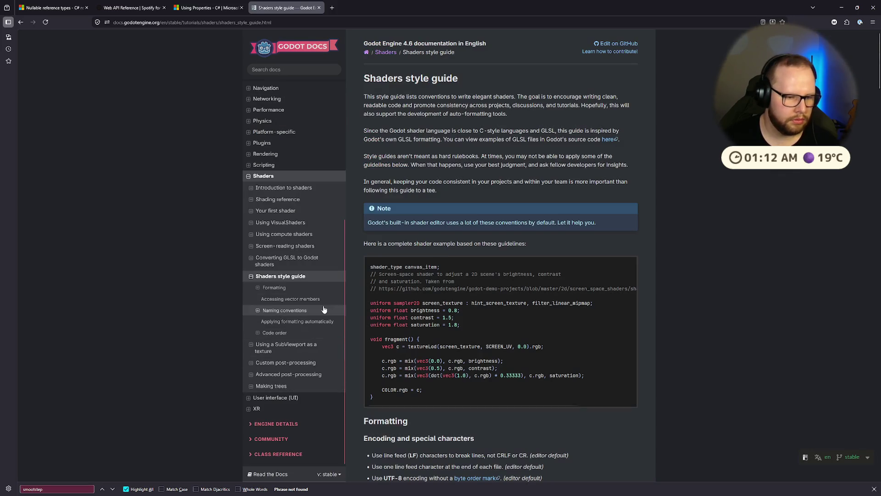
left_click(278, 199)
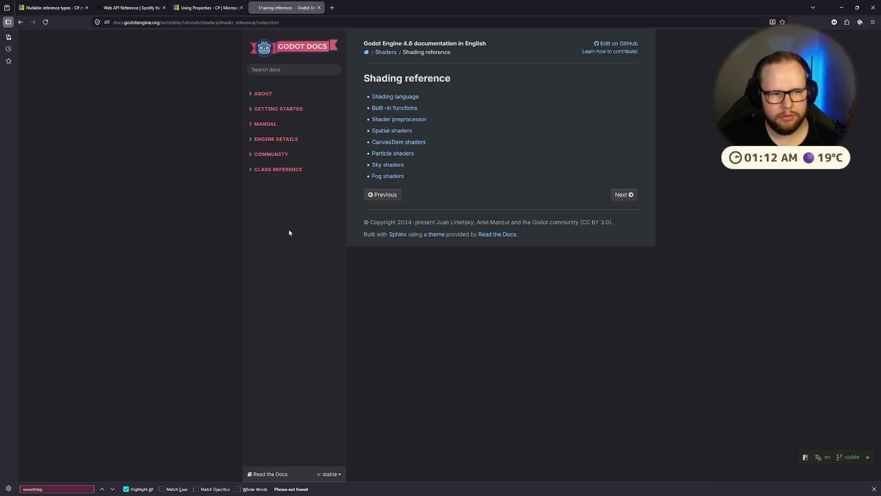
left_click(388, 108)
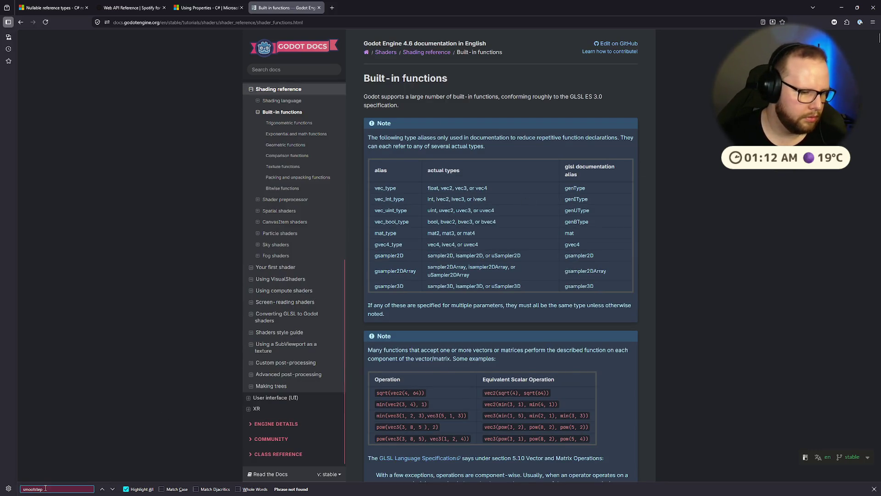
Step: Jump to smoothstep's description on the Built-in functions page
key("ctrl+super+Left")
key("ctrl+super+Right")
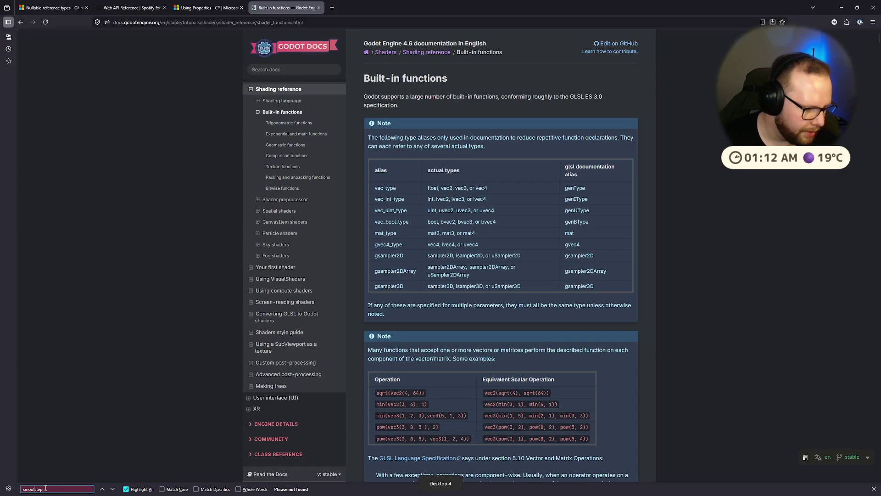
type("th")
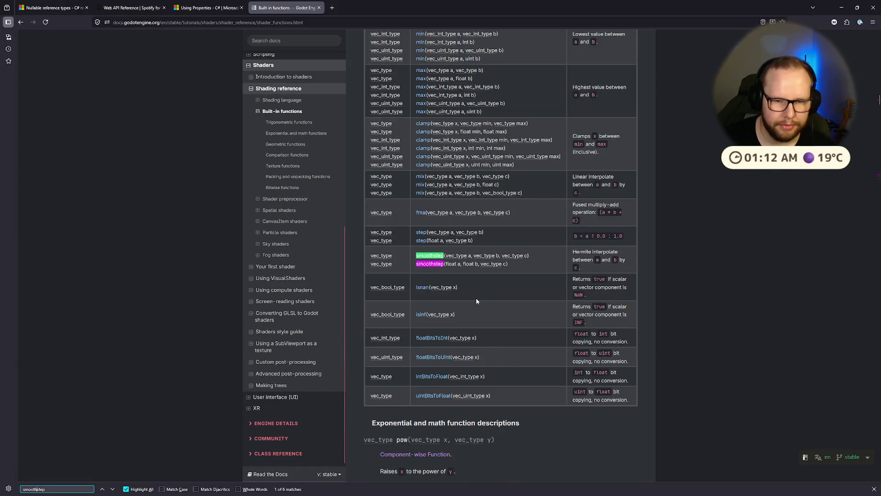
left_click(434, 257)
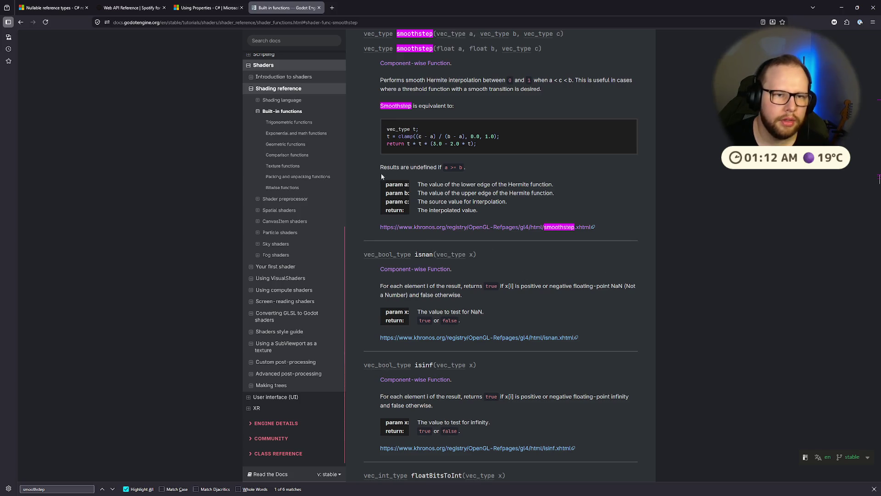
scroll(547, 197, "up", 3)
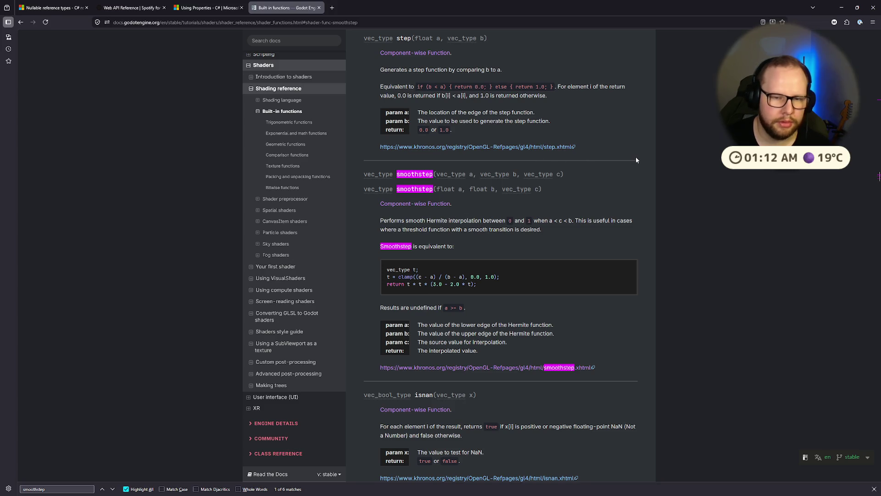
key("ctrl+super+Right")
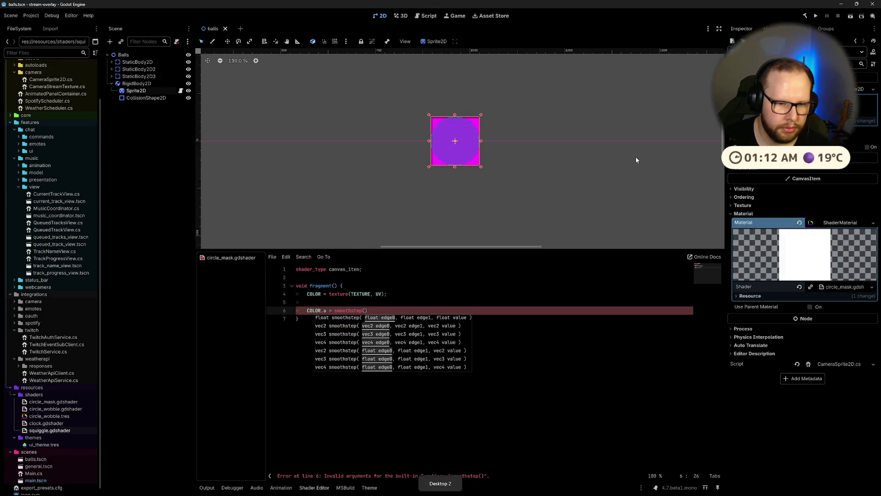
Step: Reread the smoothstep reference, flipping between the docs and Godot
key("ctrl+super+Right")
key("ctrl+super+Right")
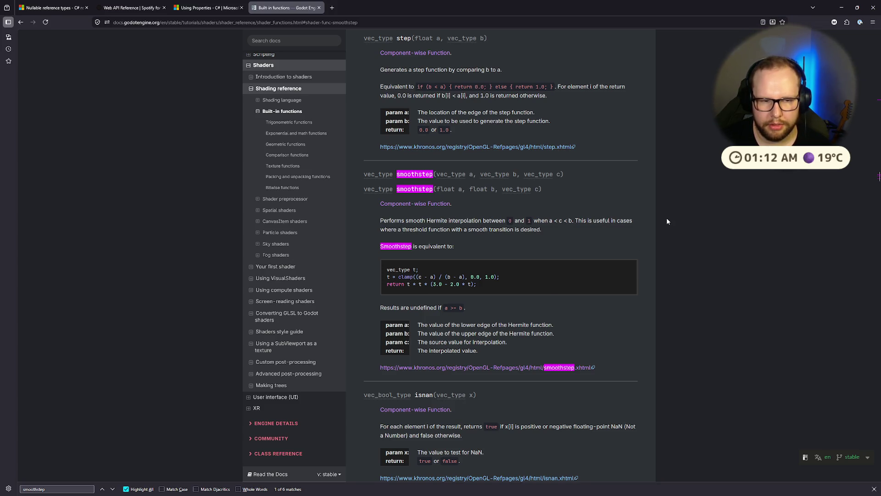
scroll(632, 230, "down", 3)
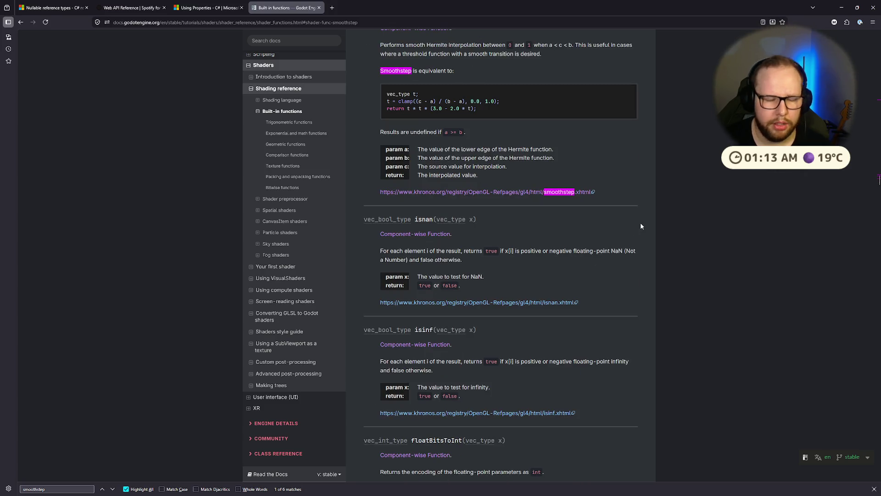
key("ctrl+super+Right")
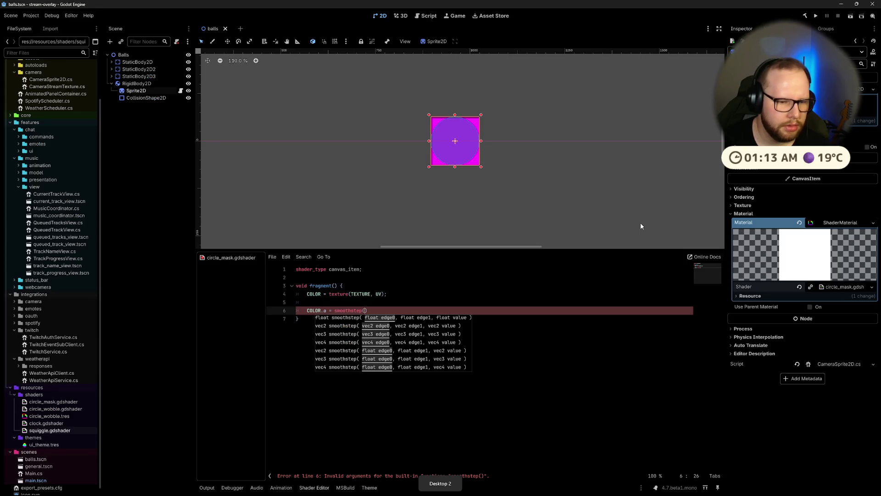
key("ctrl+super+Left")
key("ctrl+super+Right")
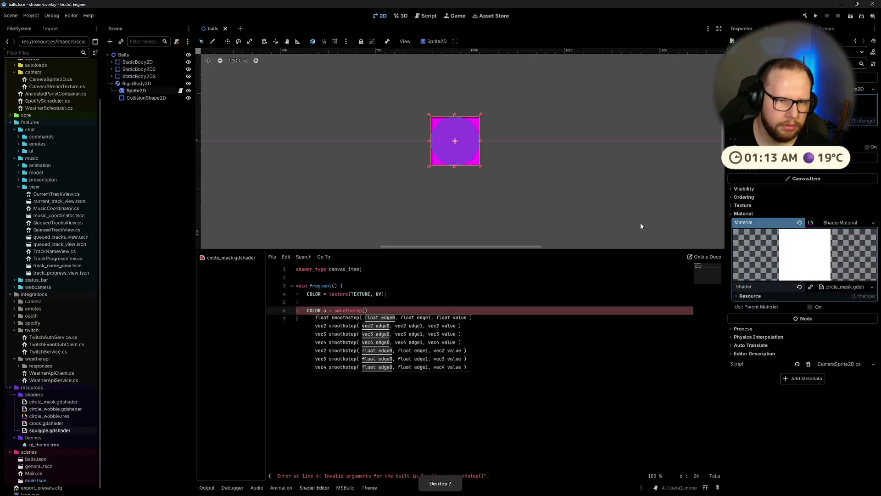
Step: Open a new Firefox tab and type 'circle mask godot shader'
key("ctrl+super+Left")
key("ctrl+super+Left")
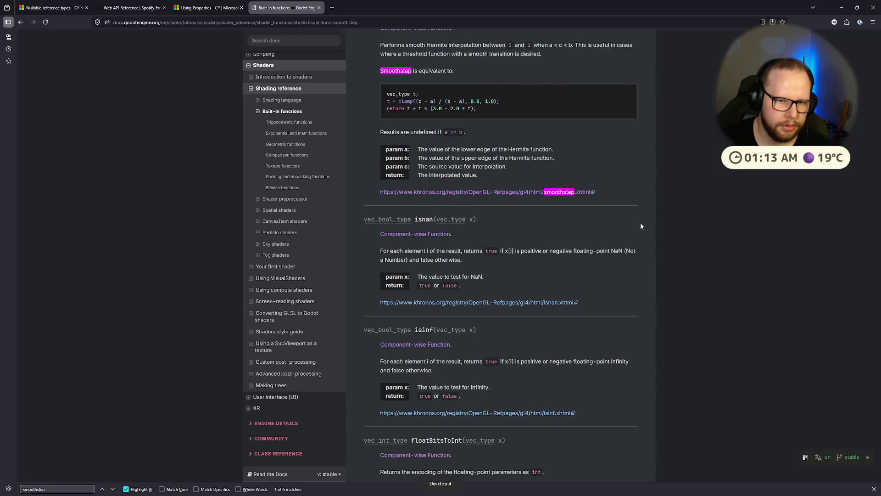
key("ctrl+super+Right")
key("ctrl+super+Right")
key("ctrl+super+Left")
key("ctrl+super+Left")
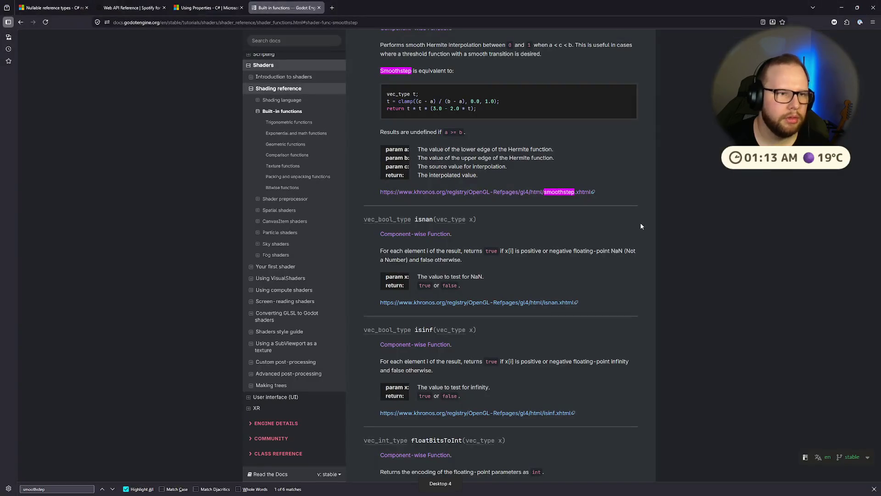
left_click(332, 10)
type("c")
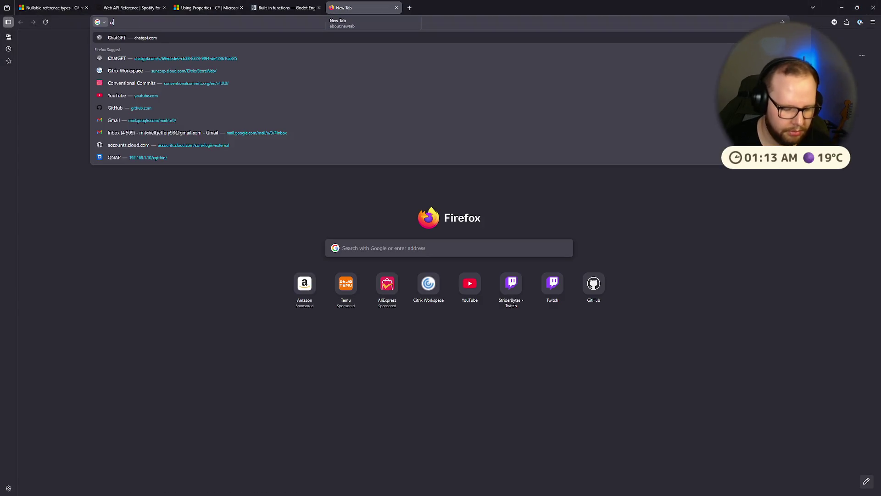
type("ircle mask godot shader")
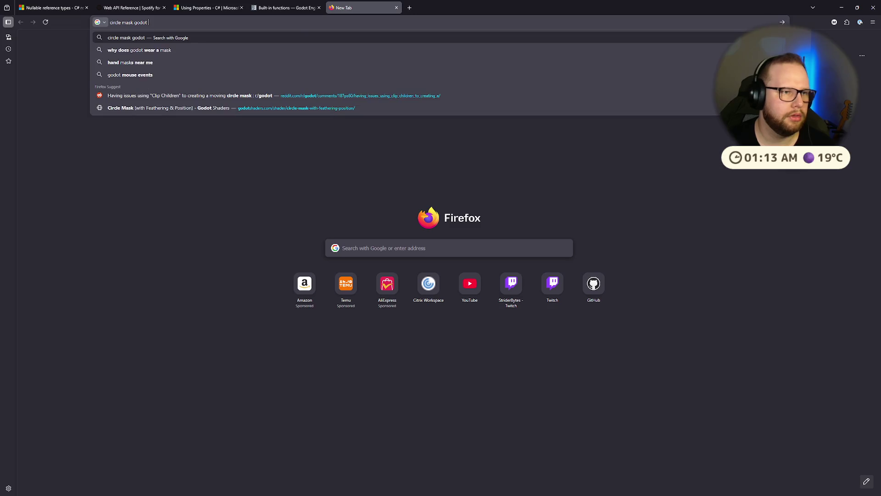
Step: Run the 'circle mask godot shader' search and open the godotshaders.com Circle Mask (with Feathering & Position) result
key("Return")
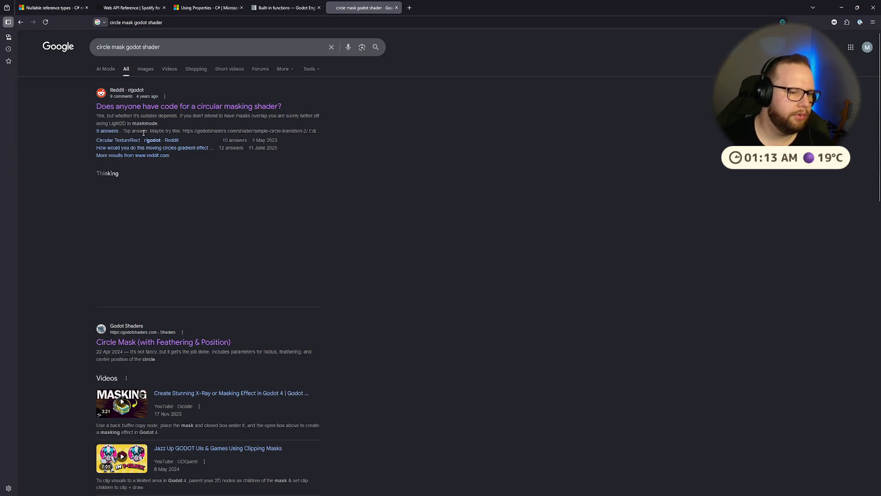
left_click(157, 342)
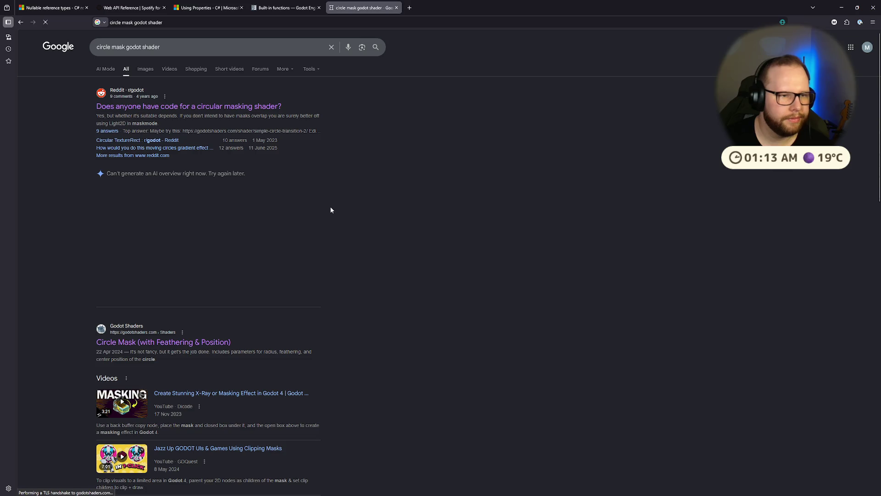
scroll(354, 227, "down", 10)
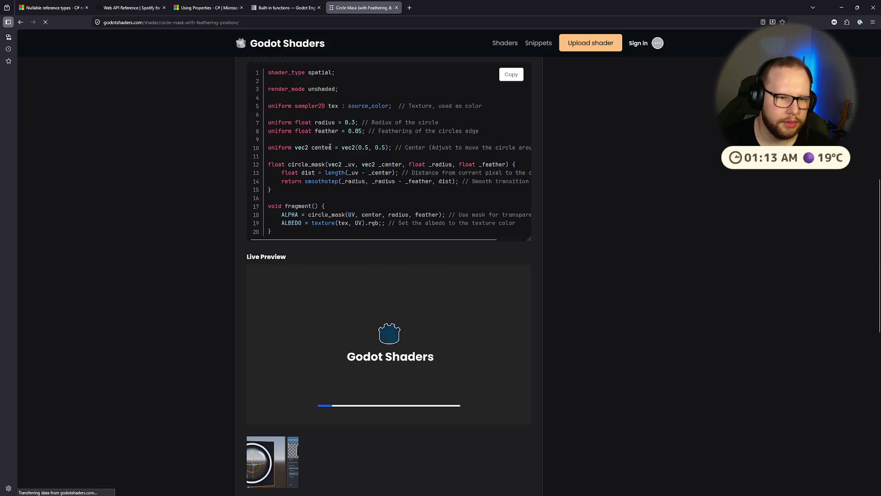
Step: Select the sample's smoothstep return line and line-13 distance calculation, then return to Godot above the alpha line
left_click_drag(339, 182, 528, 182)
left_click(402, 188)
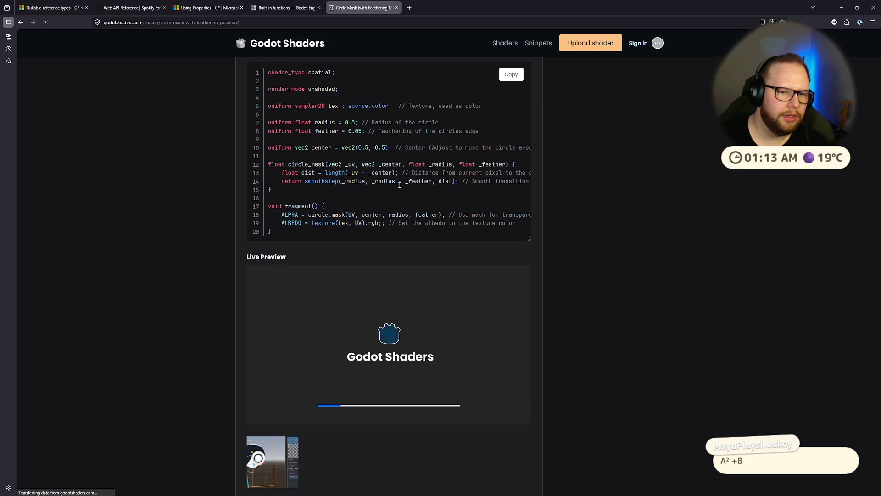
mouse_move(327, 173)
left_mouse_down()
mouse_move(399, 173)
mouse_move(275, 181)
mouse_move(269, 169)
left_mouse_up()
key("ctrl+c")
left_click(276, 174)
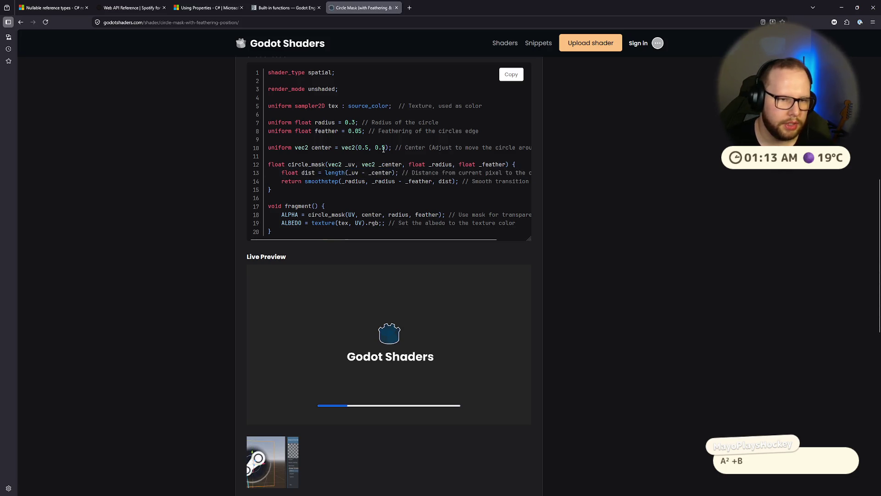
key("ctrl+super+Right")
key("ctrl+super+Left")
key("ctrl+super+Right")
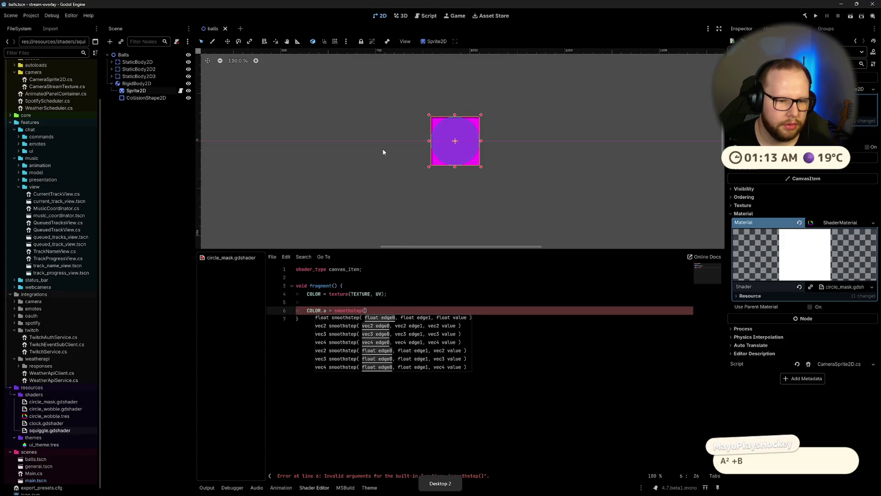
left_click(361, 302)
Step: Paste the distance line, measuring dist from vec2(0.5f)
key("ctrl+v")
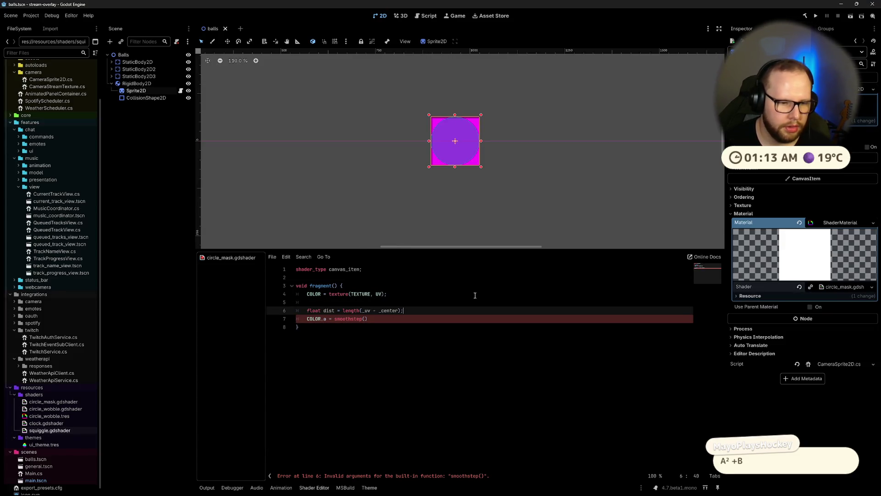
key("Right")
key("Right")
key("Right")
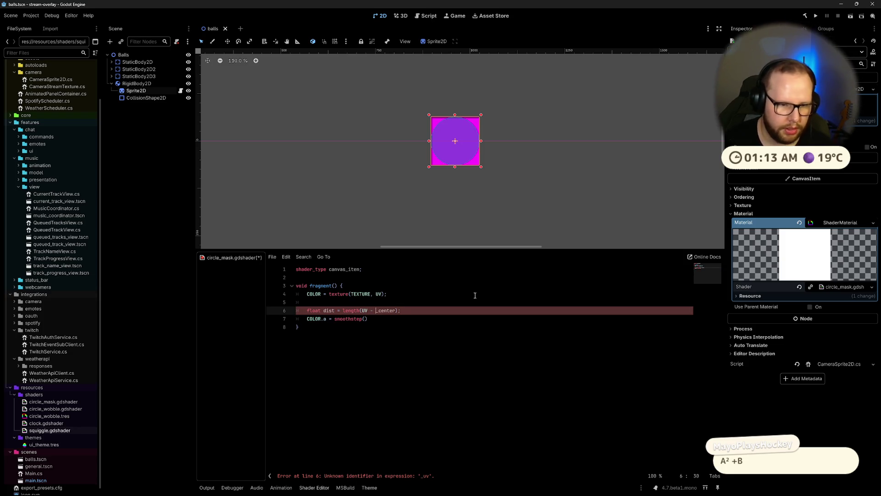
type("vec2(0.5")
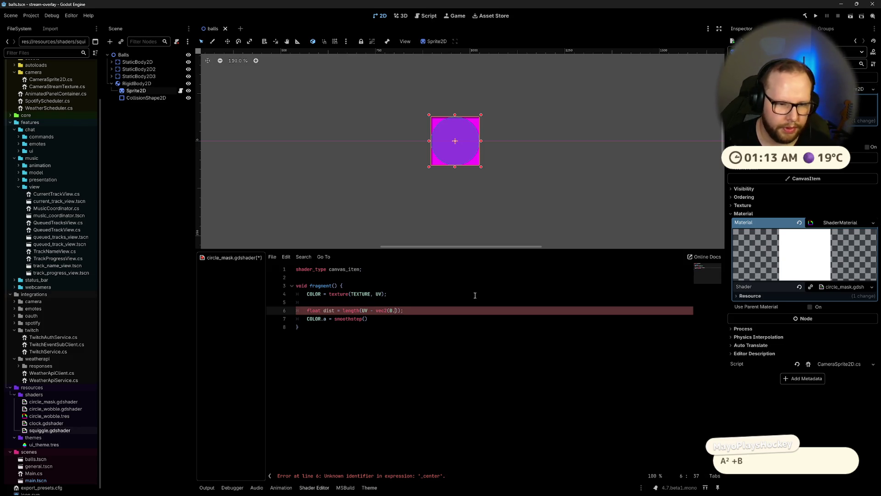
type("f")
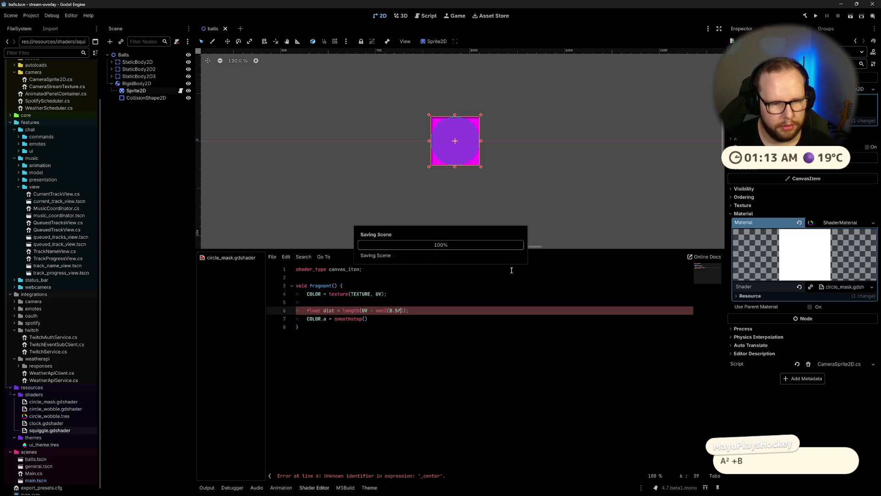
left_click(354, 333)
Step: Complete COLOR.a = smoothstep(1.0, 1.0, dist) and save the shader
left_click(383, 319)
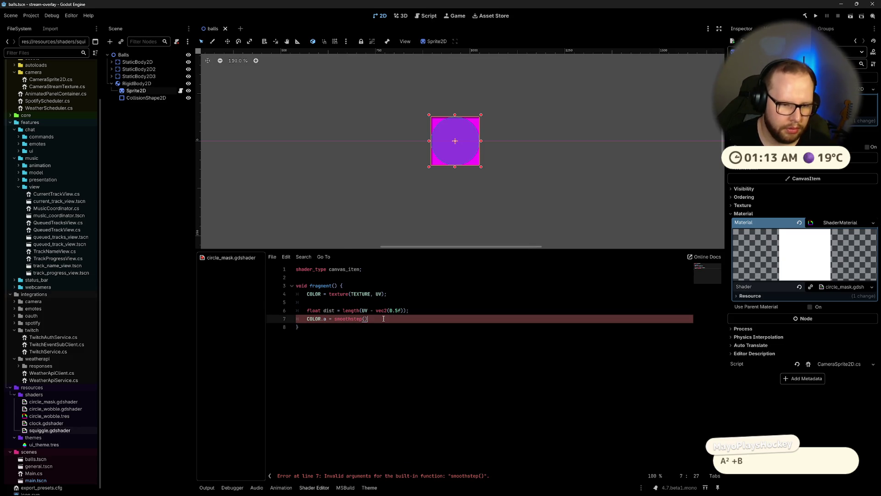
type("dist,")
key("BackSpace")
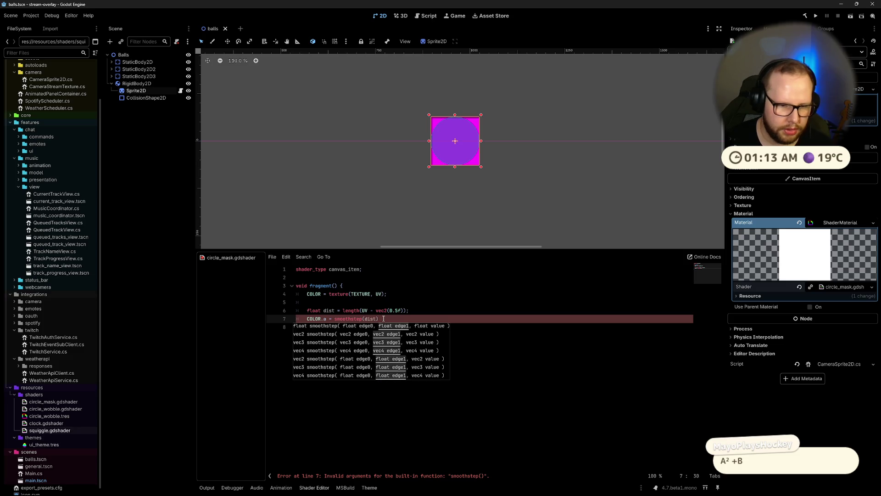
key("ctrl+super+Right")
key("ctrl+super+Right")
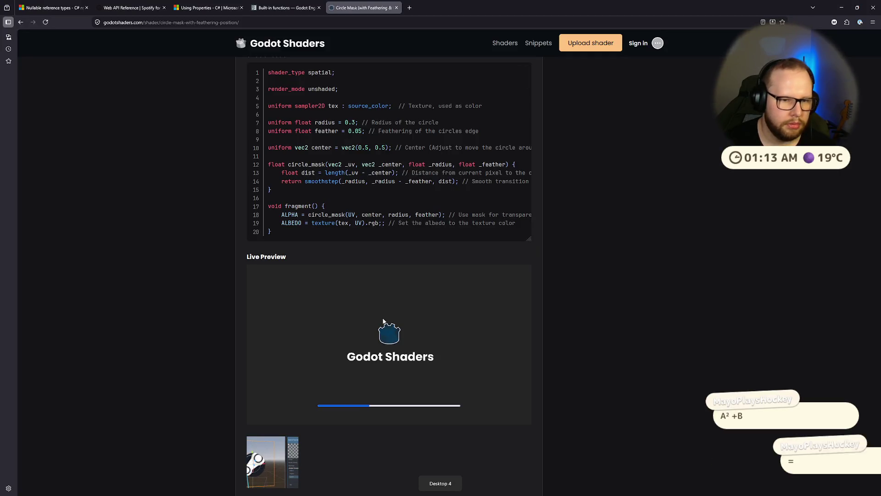
key("ctrl+super+Left")
key("ctrl+super+Left")
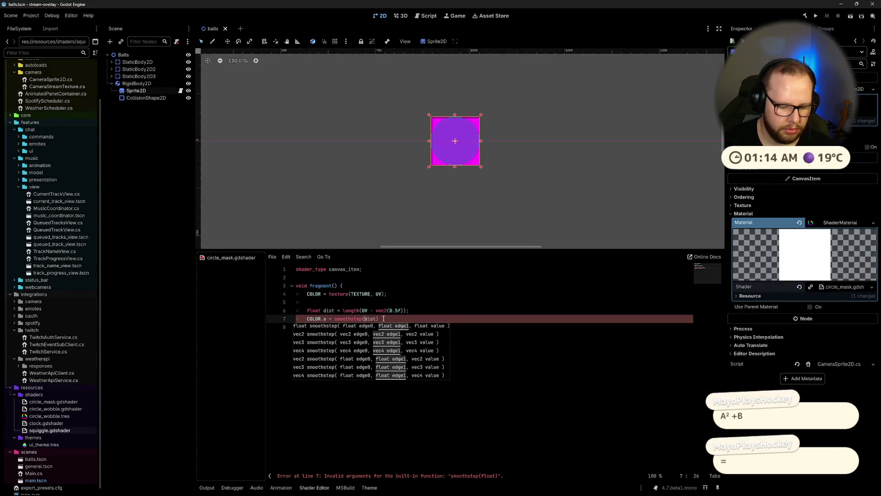
type("1.0, 1.0,")
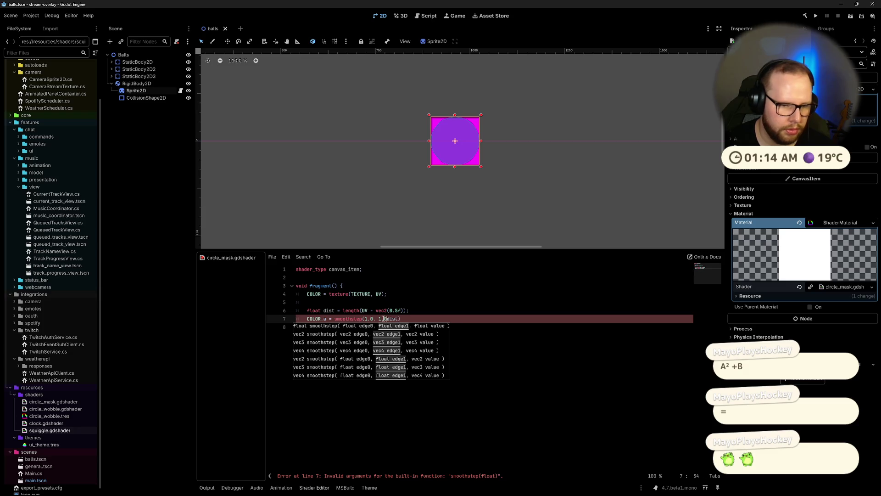
key("ctrl+s")
key("ctrl+space")
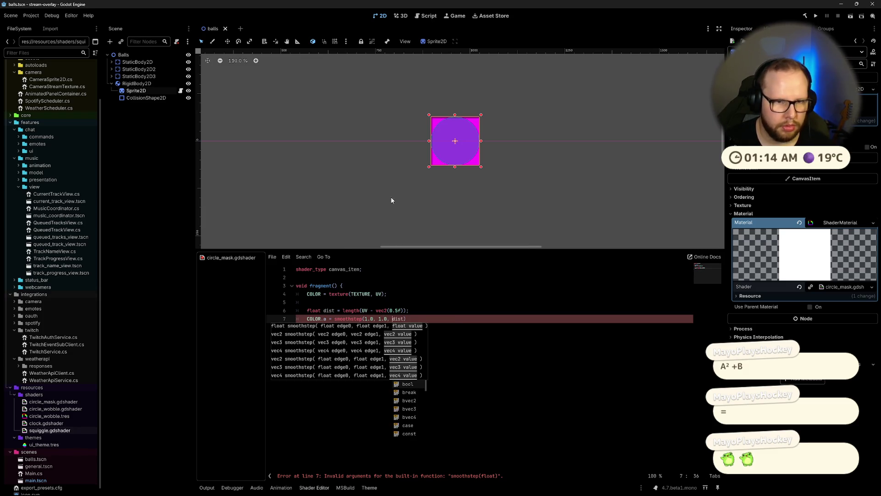
left_click(426, 295)
scroll(441, 197, "up", 3)
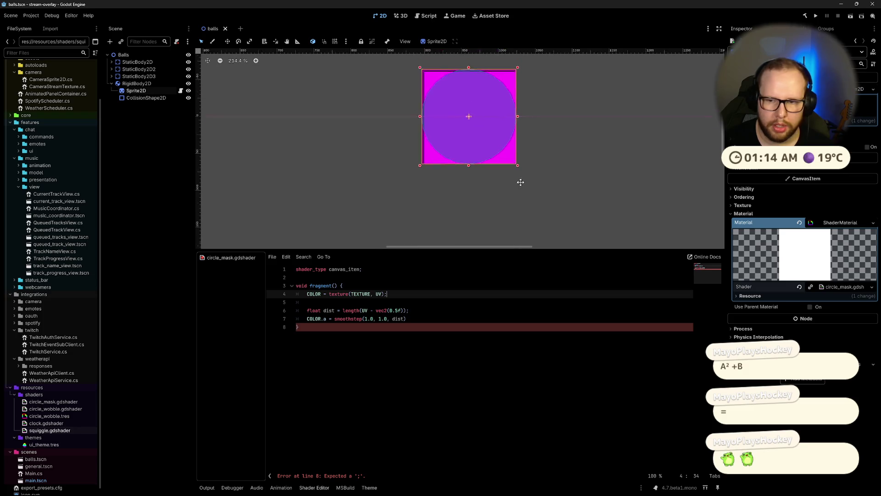
Step: End the smoothstep statement with a semicolon, save, and check the Godot Shaders reference
left_click_drag(520, 182, 507, 213)
left_click(439, 315)
type(";")
key("ctrl+s")
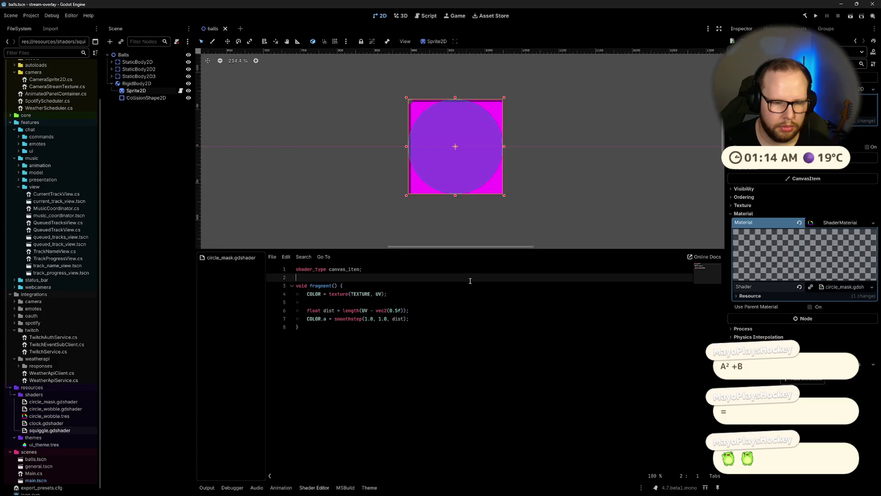
key("ctrl+super+Right")
key("ctrl+super+Right")
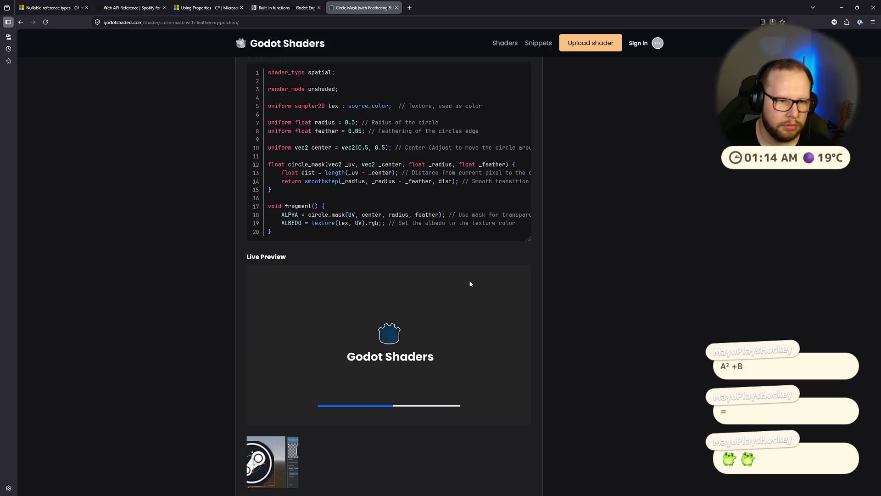
key("ctrl+super+Right")
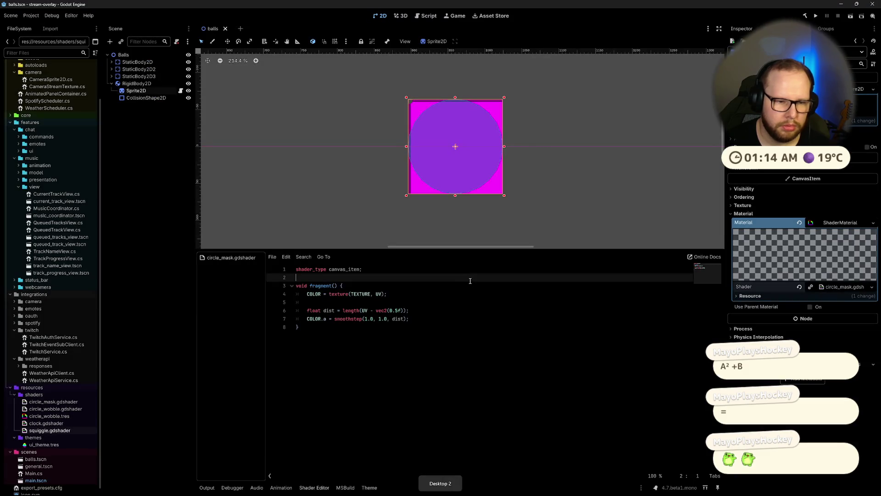
Step: Set both smoothstep edge values to 0.5 and try a 1f multiplier before smoothstep
double_click(371, 319)
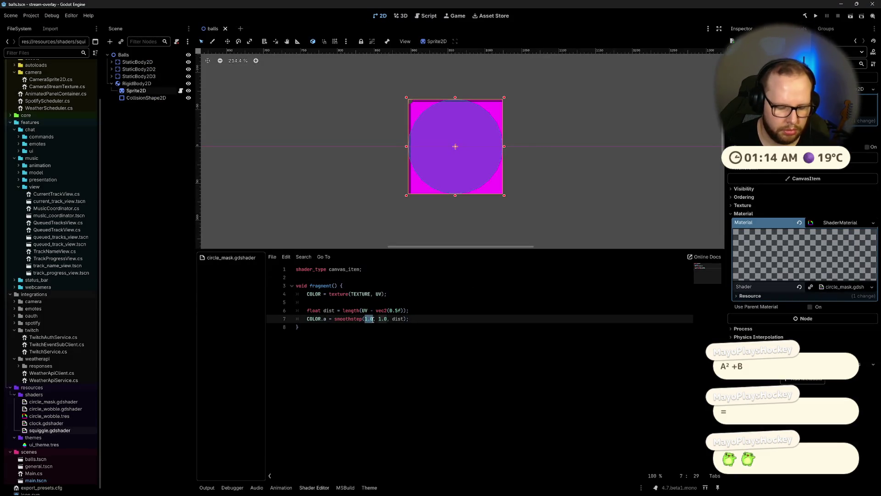
type("0.5")
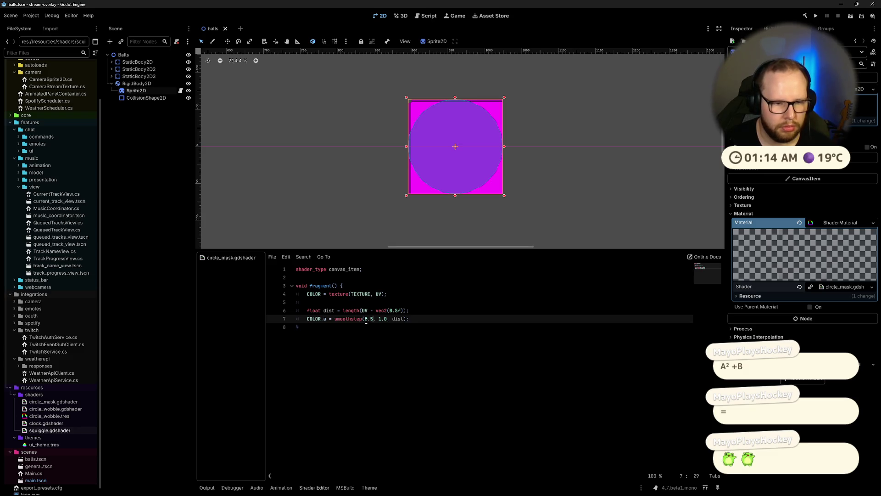
double_click(382, 319)
type("0.5")
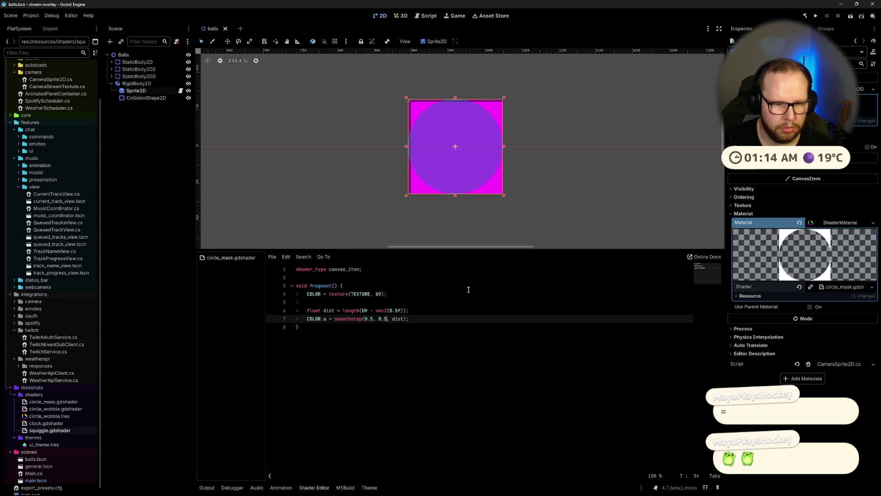
left_click(335, 320)
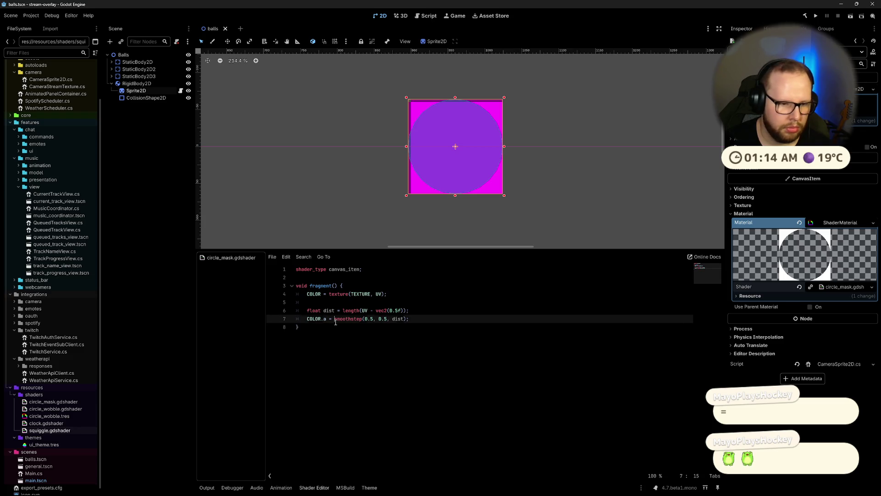
type("1")
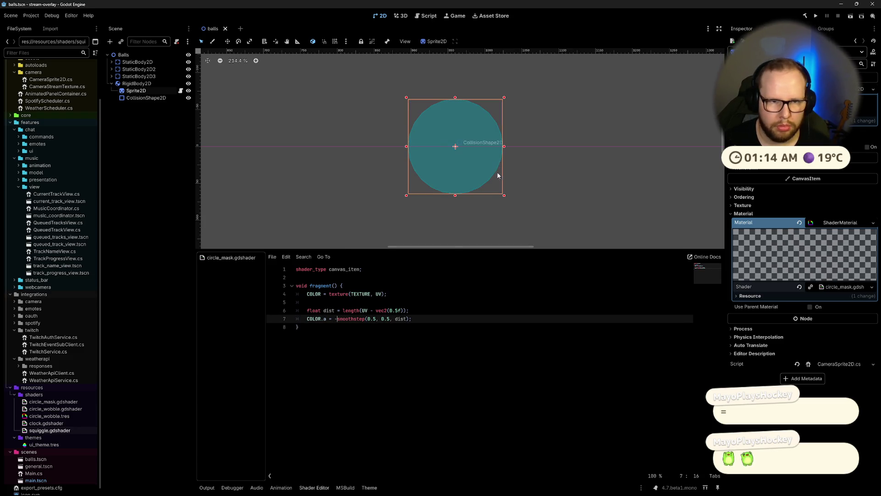
left_click(373, 340)
left_click(336, 320)
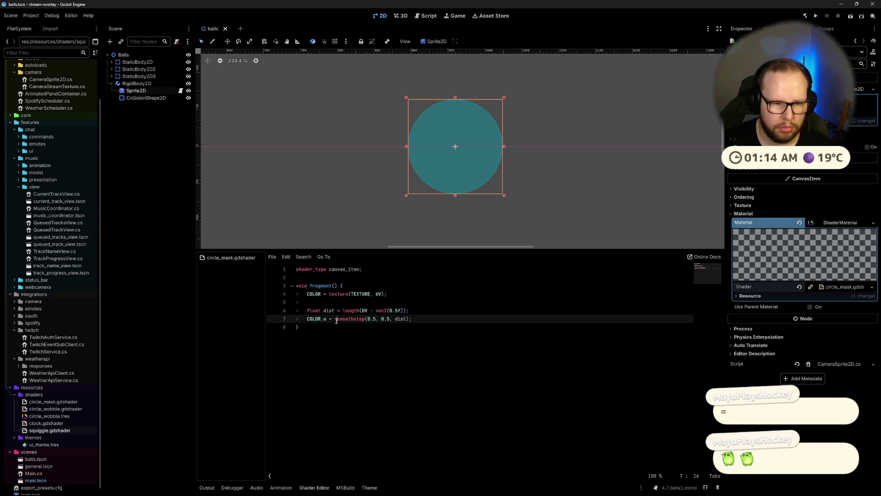
type("1-")
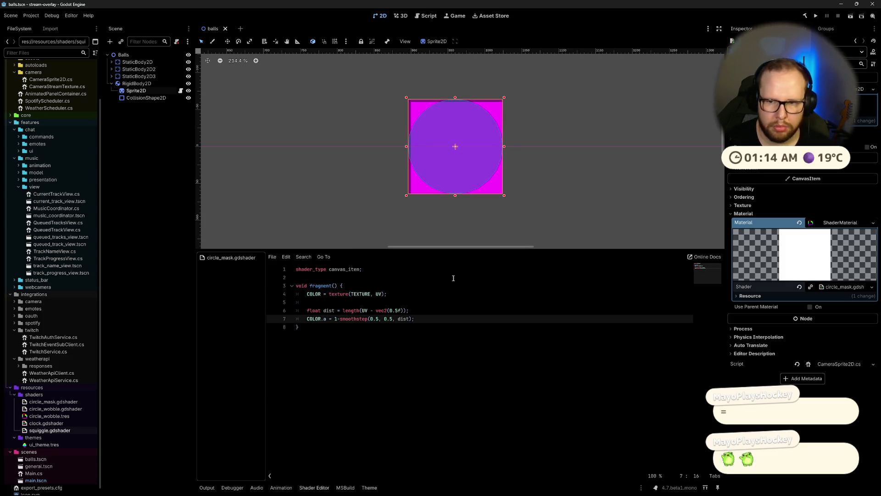
left_click(345, 344)
left_click(338, 320)
type("f")
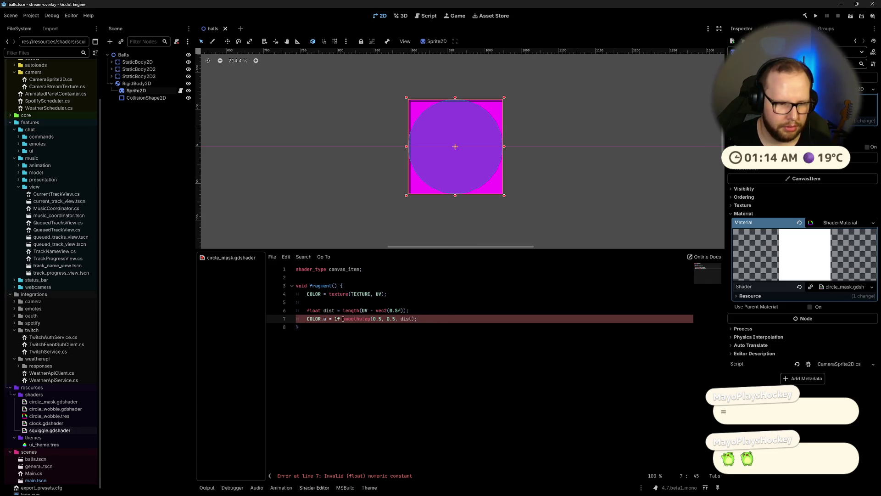
type("1f *")
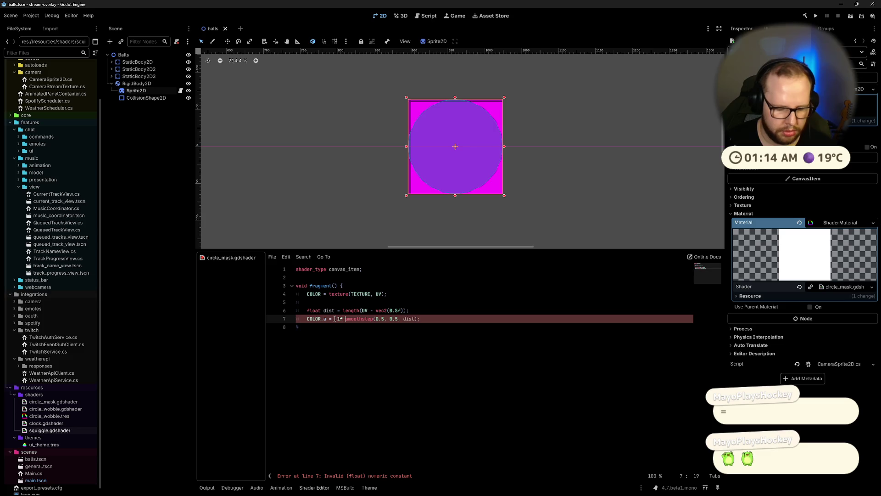
Step: Edit length on line 6 and swap the multiplier before smoothstep for -1 *
left_click(443, 293)
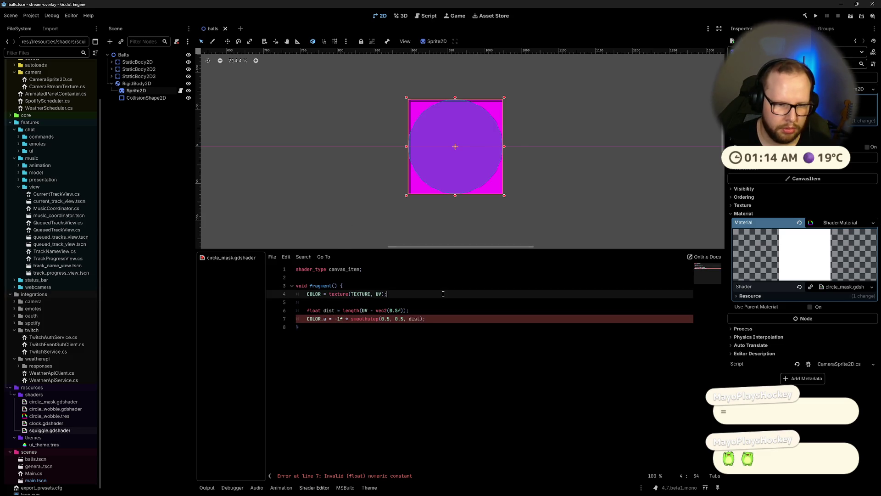
left_click(345, 311)
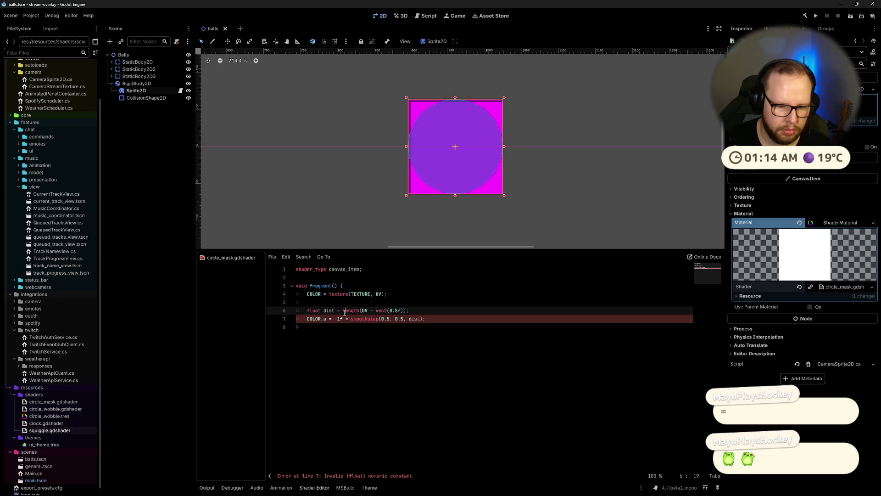
type("(")
left_click(353, 318)
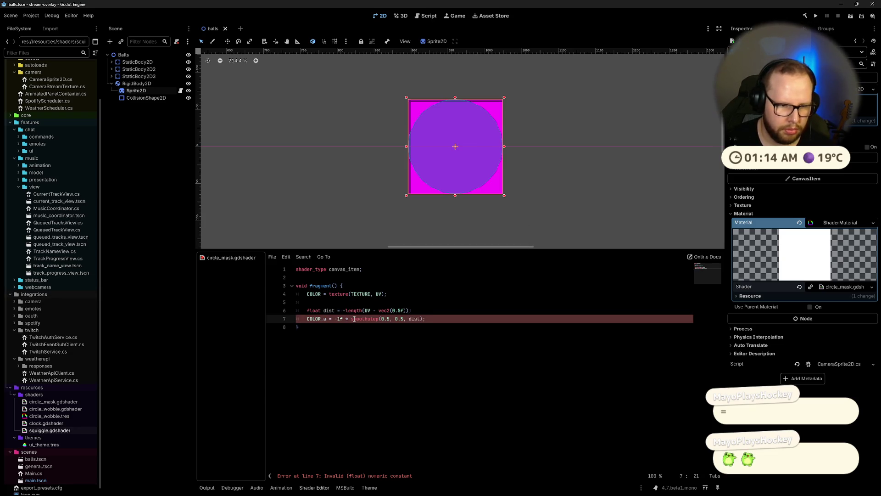
key("BackSpace")
key("BackSpace")
key("BackSpace")
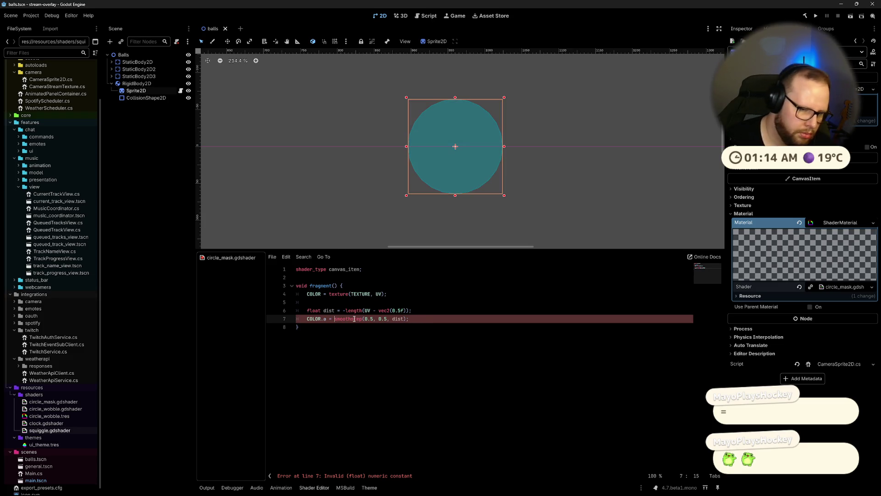
left_click(459, 309)
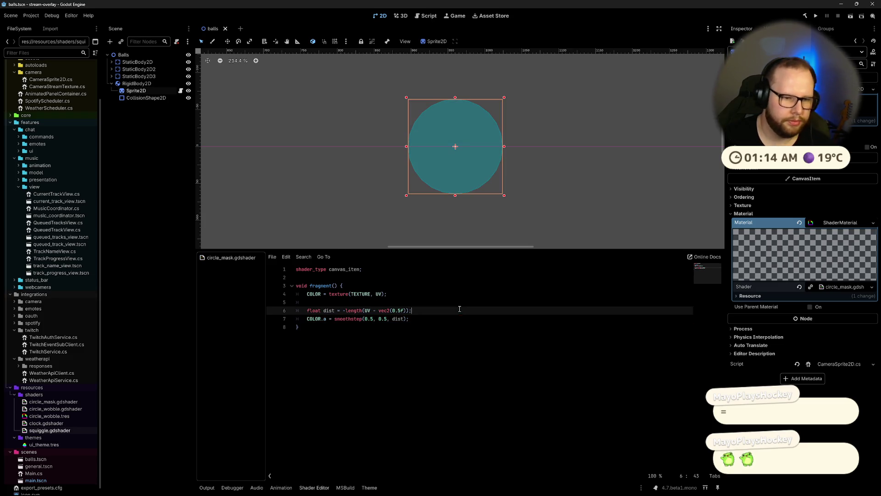
left_click(339, 319)
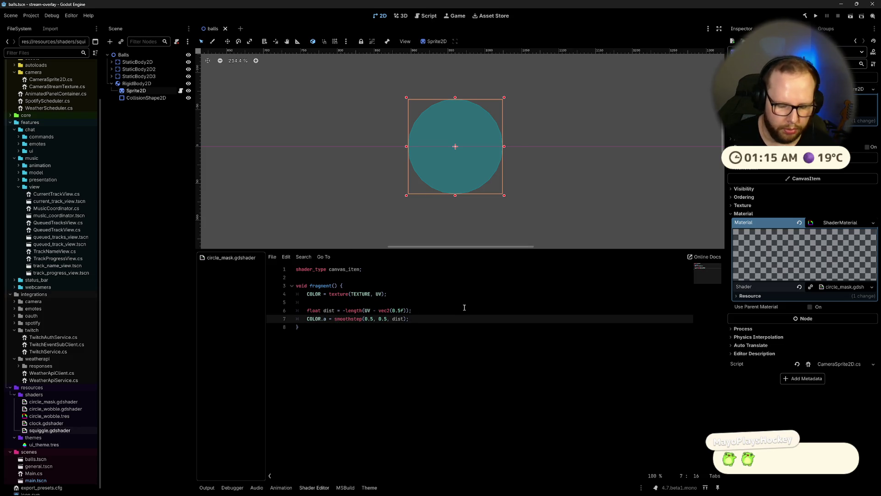
type("-1 *")
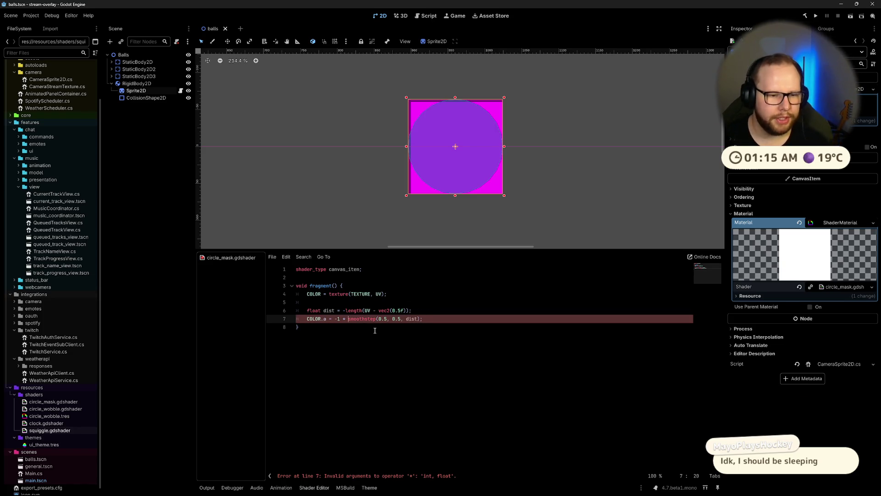
key("ctrl+super+Left")
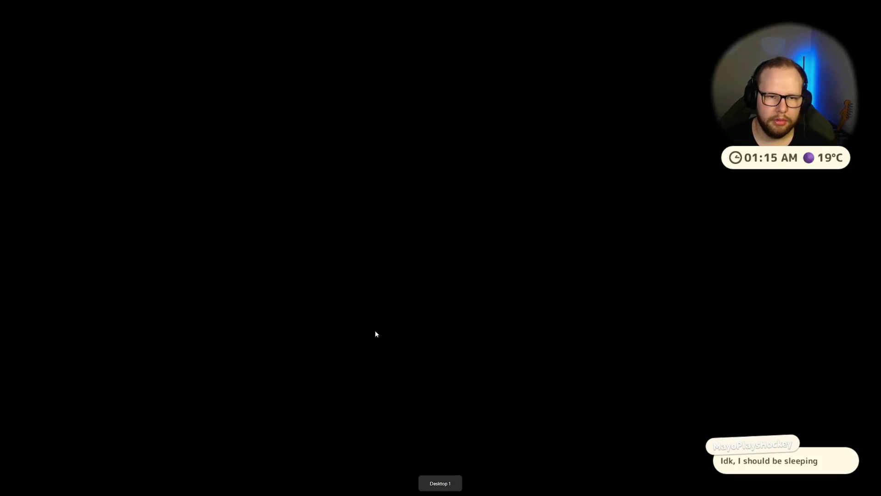
key("ctrl+super+Right")
key("ctrl+super+Right")
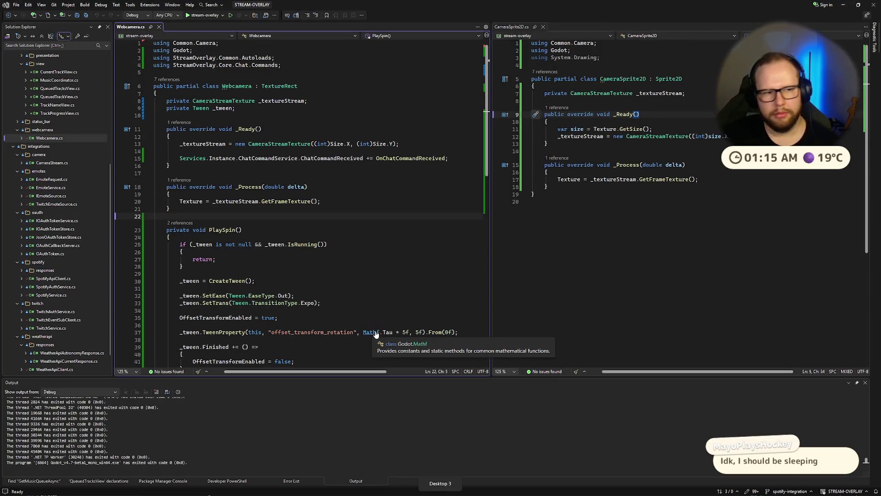
key("ctrl+super+Left")
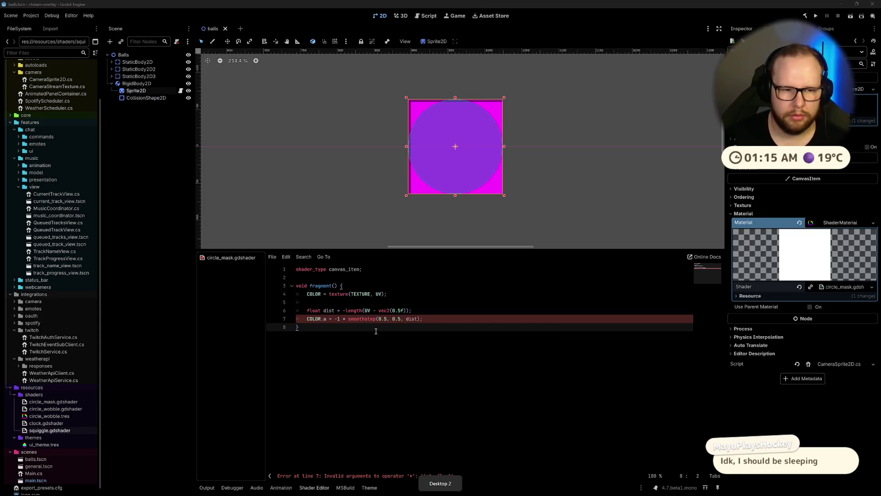
key("ctrl+super+Left")
key("ctrl+super+Right")
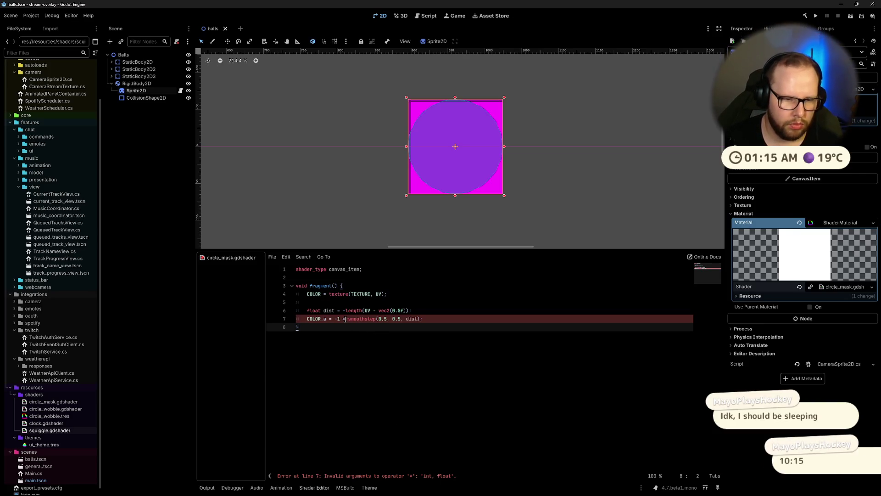
Step: Remove the -1 * multiplier, make the smoothstep edges -0.5 and -0.5, and run the project
left_click_drag(348, 318, 334, 318)
key("BackSpace")
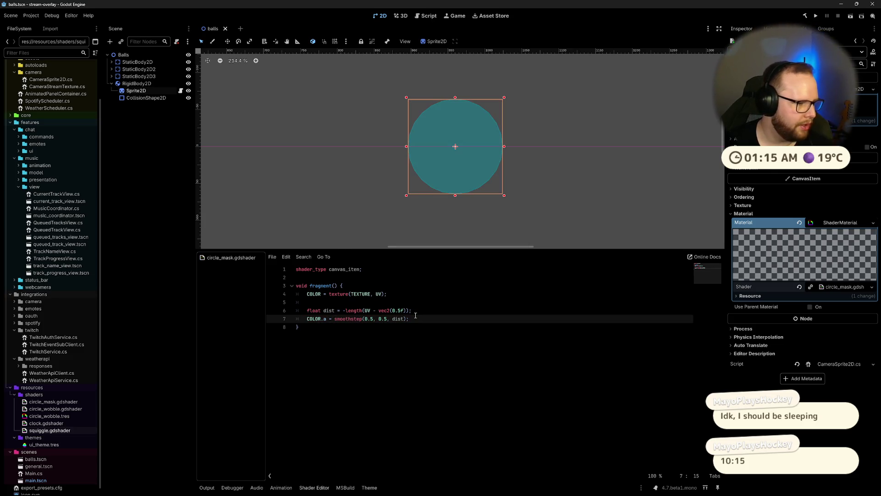
left_click(337, 319)
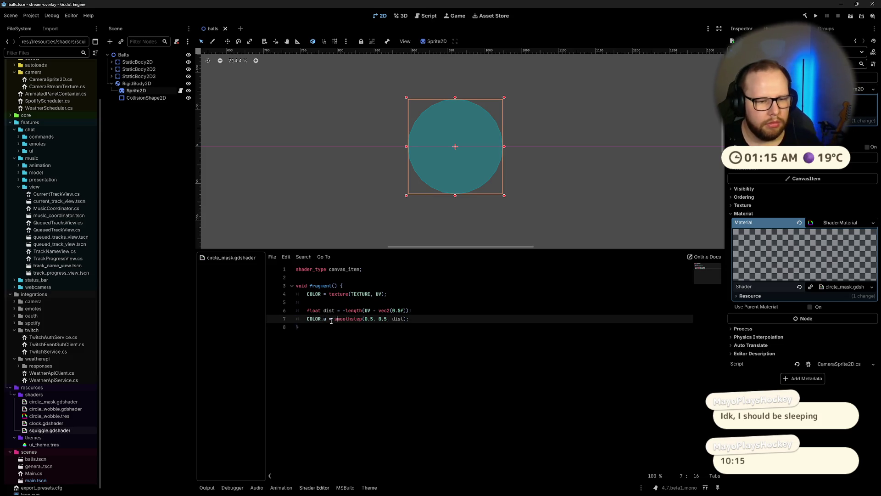
left_click(365, 318)
type("-")
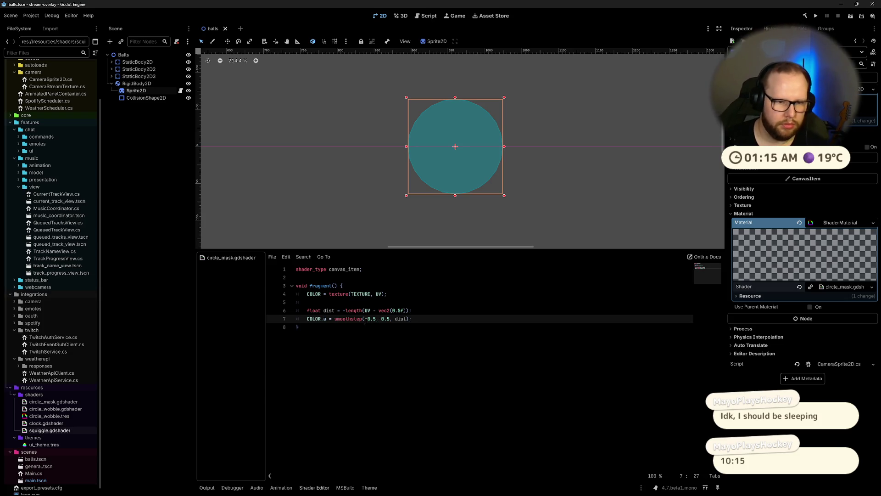
left_click(380, 319)
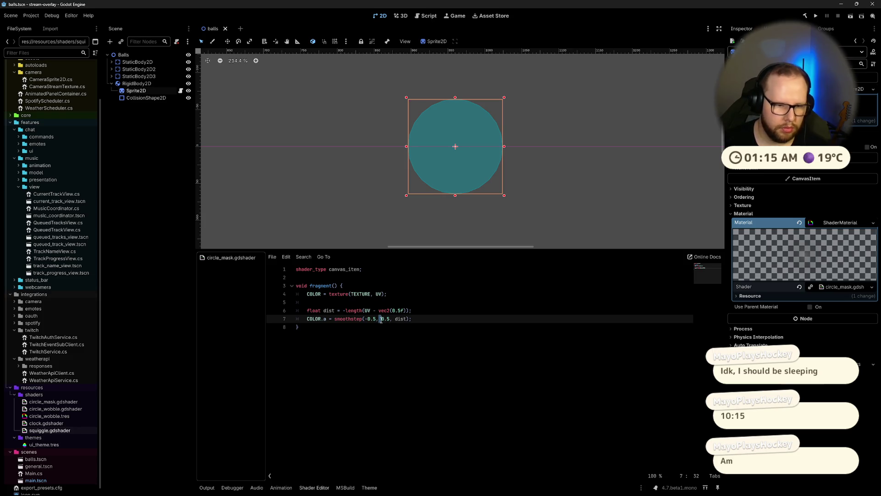
type("-")
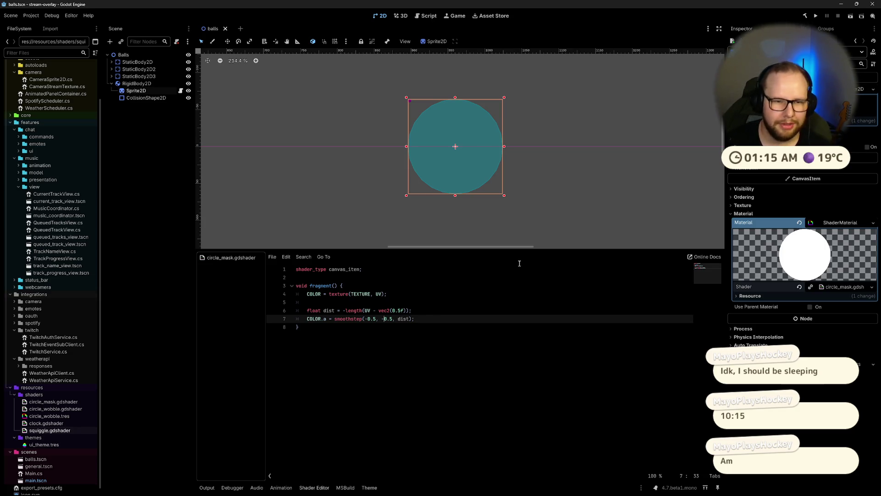
key("F5")
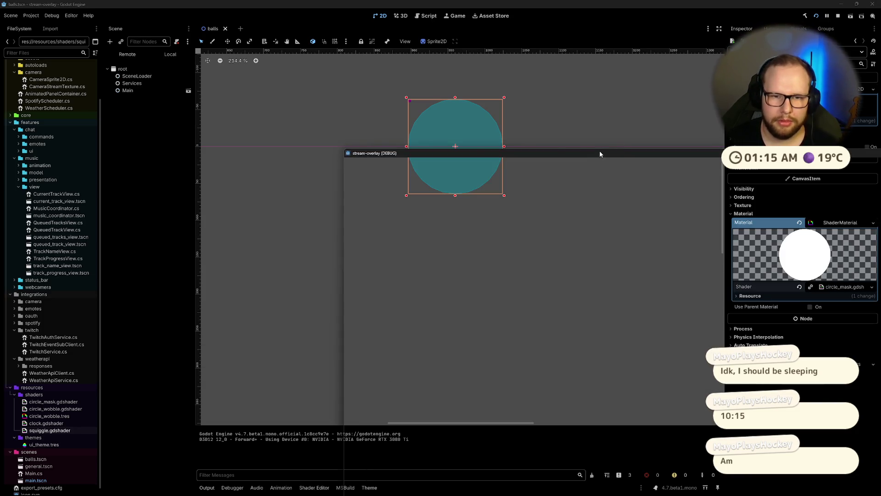
Step: Move the transparent game window up and left, rerun the project, then stop it
mouse_move(600, 151)
left_mouse_down()
mouse_move(354, 40)
mouse_move(388, 44)
left_mouse_up()
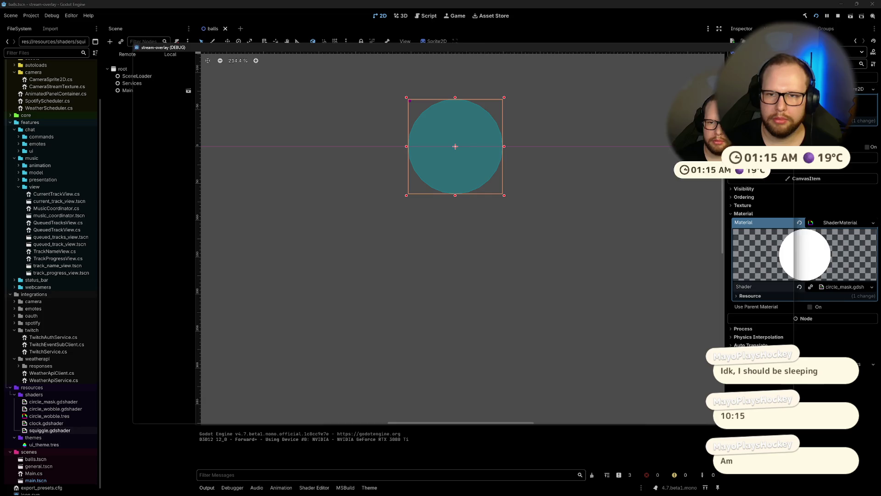
key("F5")
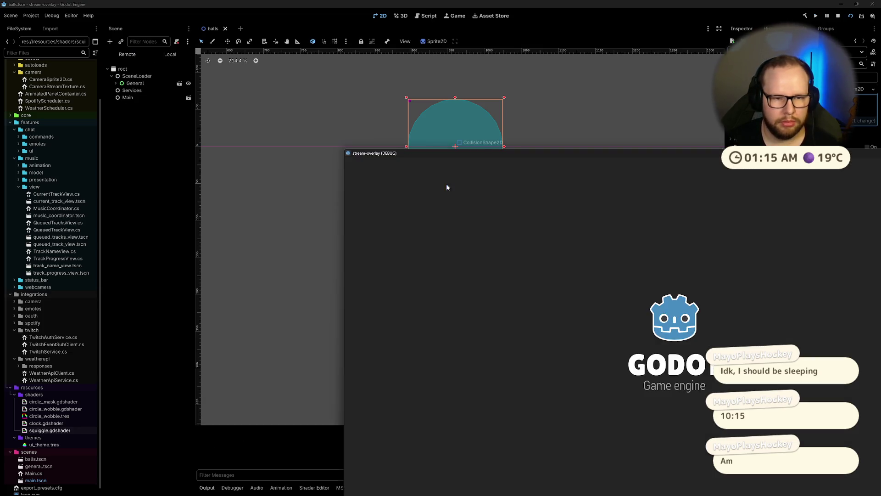
left_click_drag(490, 154, 263, 64)
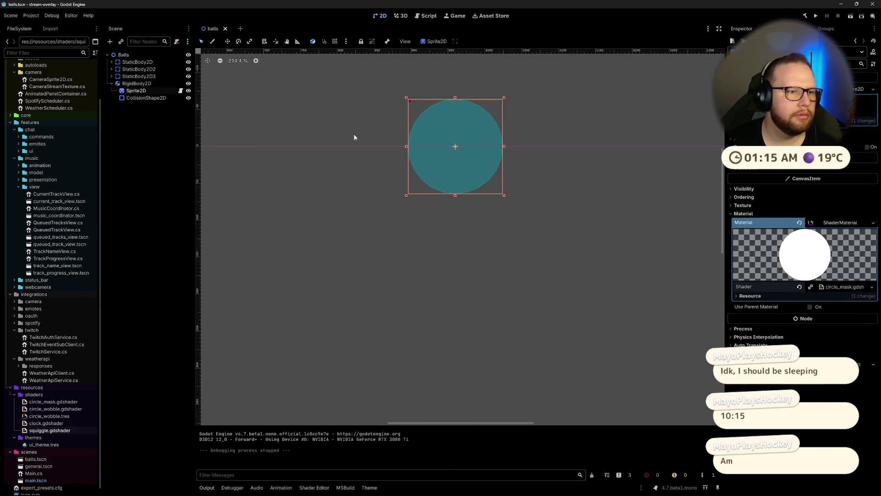
key("F8")
Step: Paste RigidBody2D ball copies under the Balls root and run the current scene
left_click(111, 83)
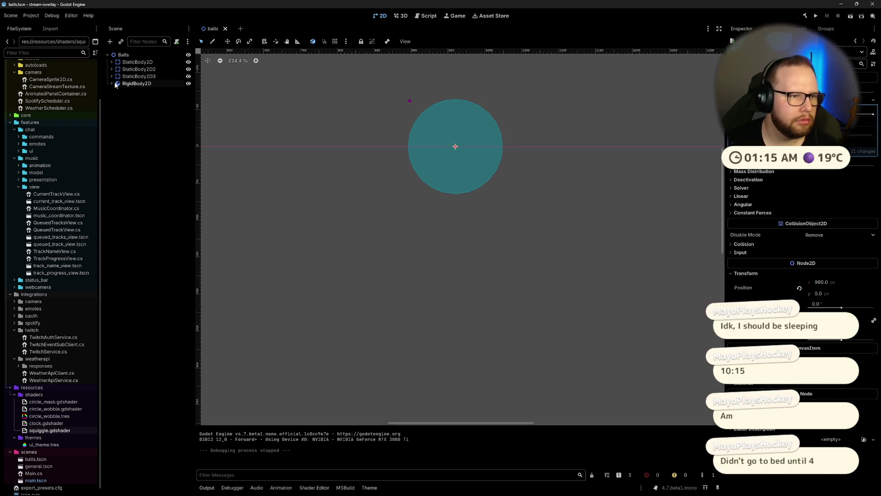
double_click(139, 83)
left_click(132, 98)
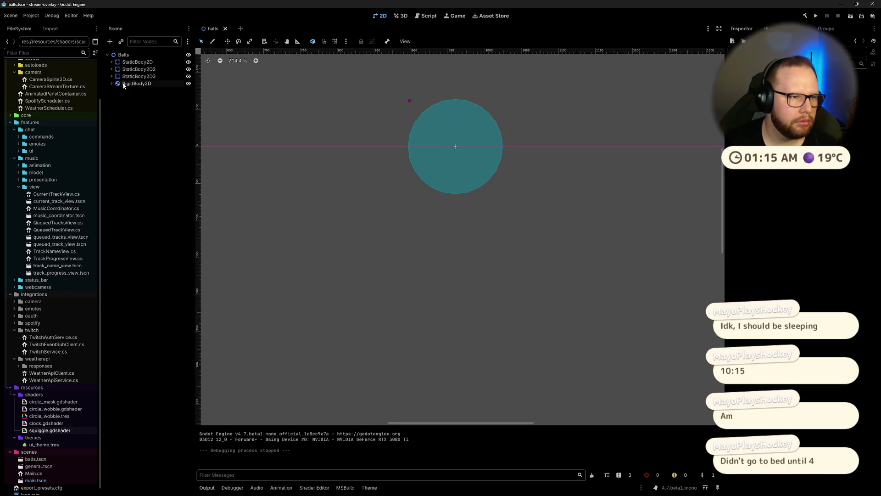
key("ctrl+v")
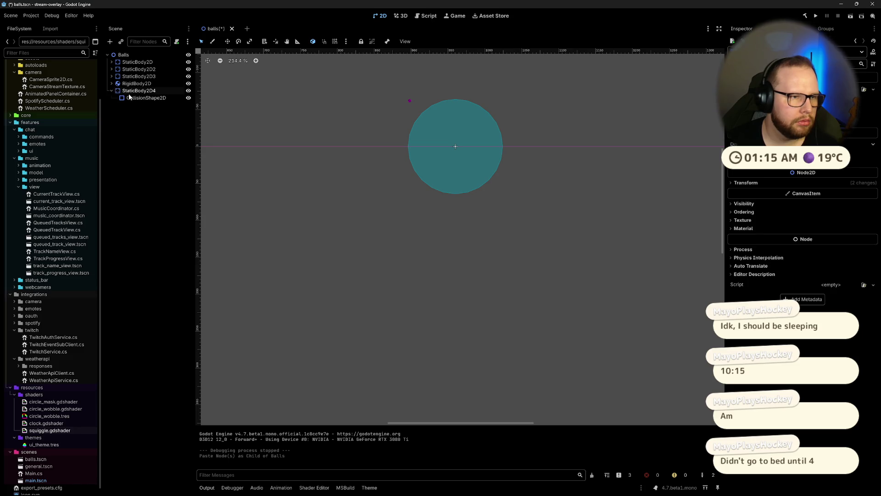
key("ctrl+z")
left_click(121, 56)
key("ctrl+v")
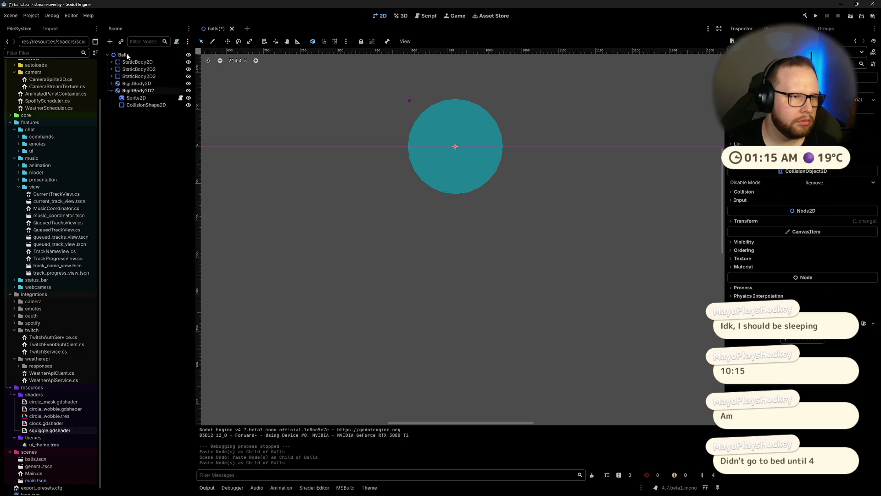
key("ctrl+v")
key("ctrl+v")
key("ctrl+v")
key("ctrl+v")
key("ctrl+v")
key("ctrl+v")
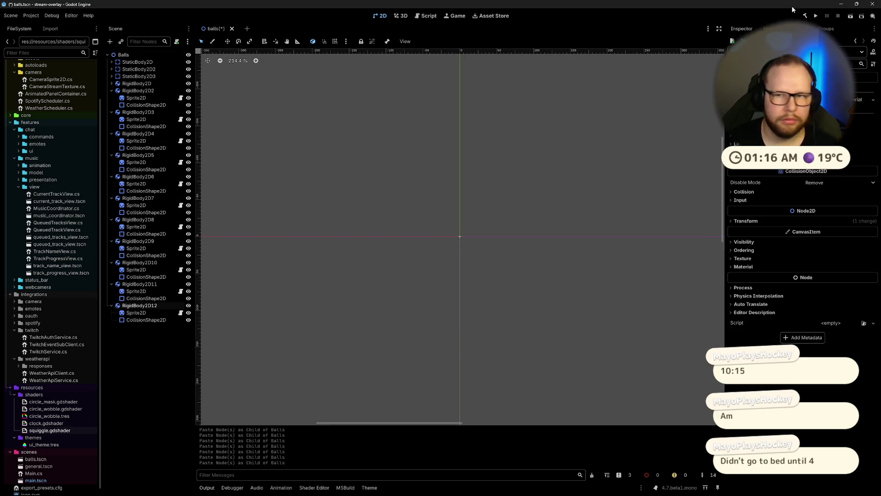
left_click(850, 16)
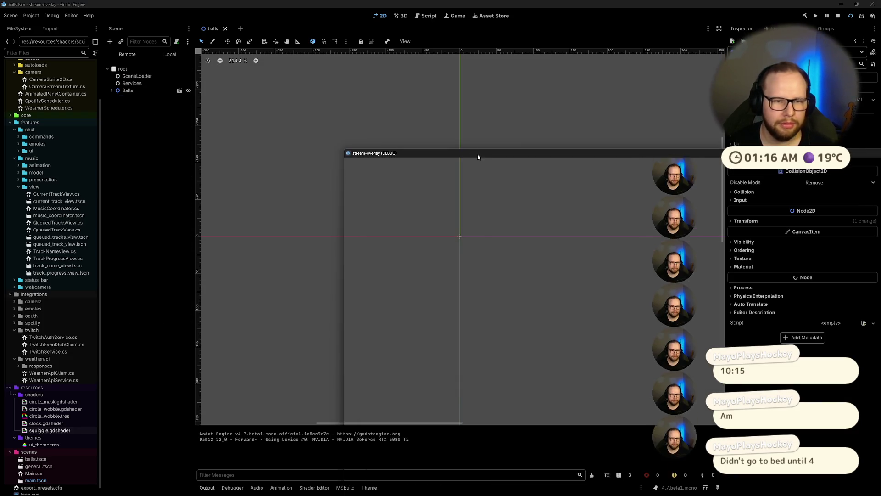
Step: Drag the game window into view, watch the webcam balls stack up, then stop the game
left_click_drag(478, 157, 338, 117)
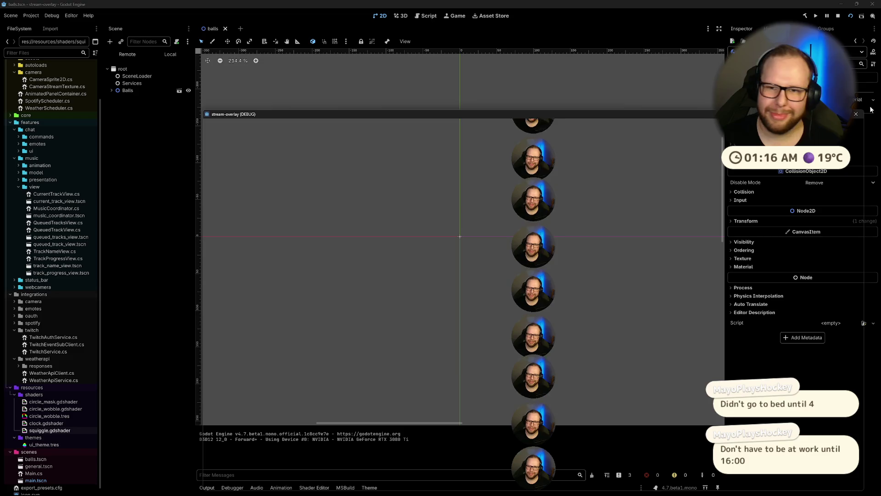
left_click(856, 114)
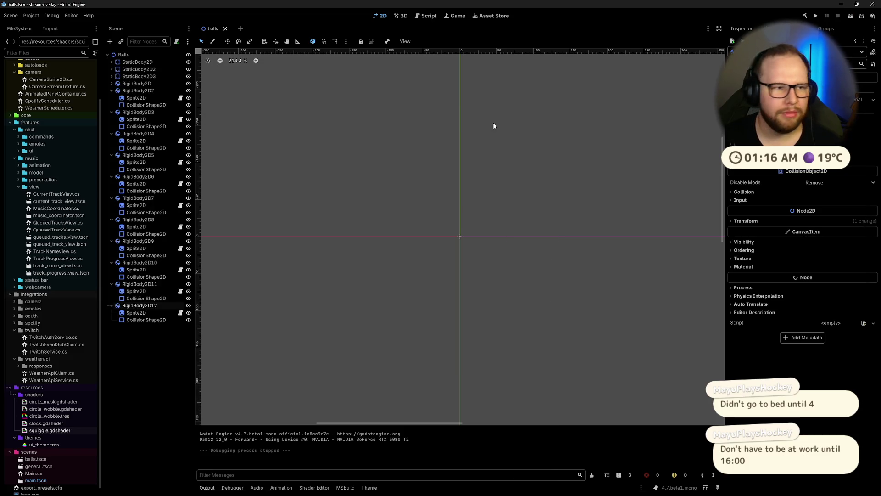
Step: Collapse the RigidBody2D2 through RigidBody2D12 ball copies in the Scene dock
left_click(137, 91)
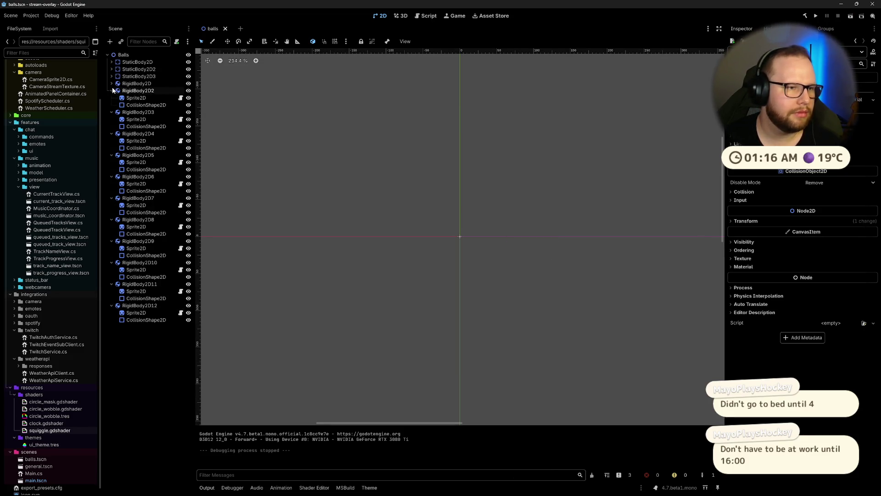
left_click(112, 90)
left_click(111, 97)
left_click(112, 104)
left_click(112, 112)
left_click(111, 119)
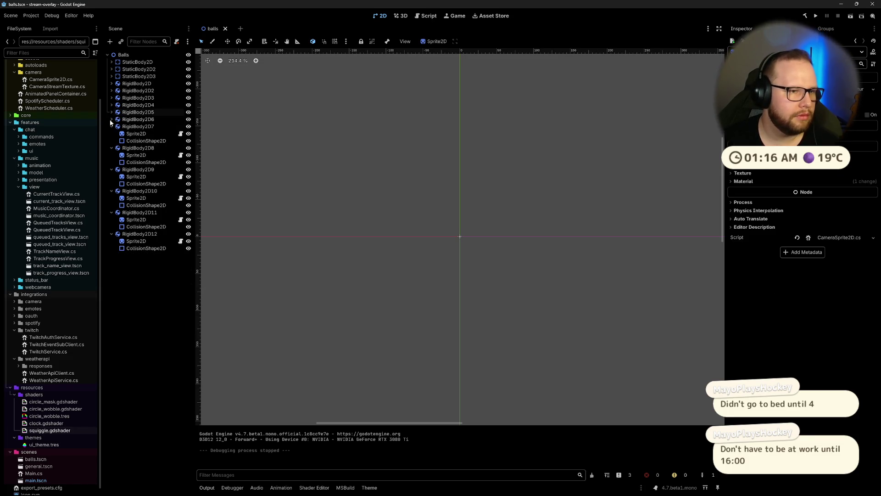
left_click(112, 126)
left_click(111, 133)
left_click(112, 140)
left_click(112, 148)
left_click(112, 155)
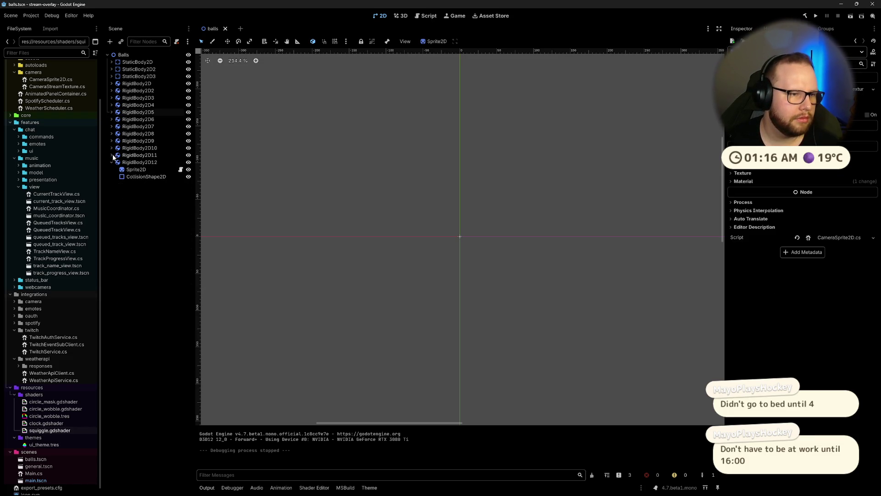
Step: Inspect the ball copies in the viewport, undoing the accidental sprite and shape moves
left_click(137, 90)
scroll(385, 205, "down", 4)
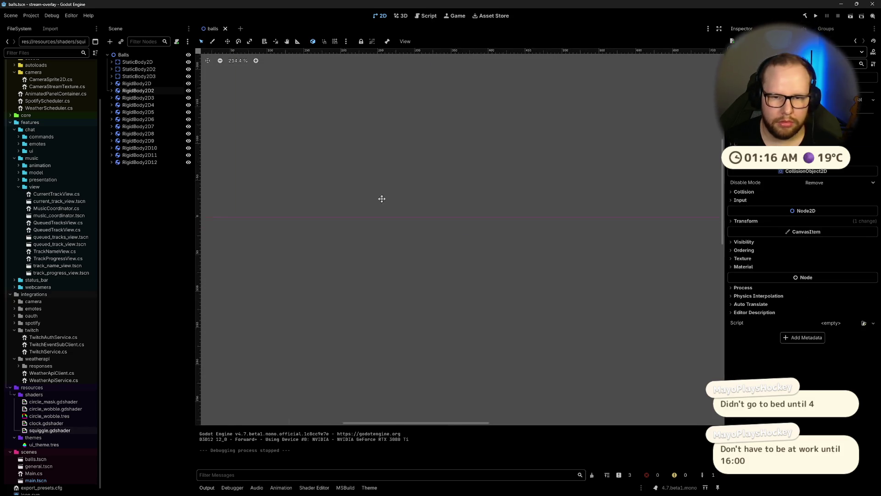
mouse_move(517, 195)
left_mouse_down()
mouse_move(504, 200)
mouse_move(523, 198)
left_mouse_up()
left_click(524, 200)
key("ctrl+z")
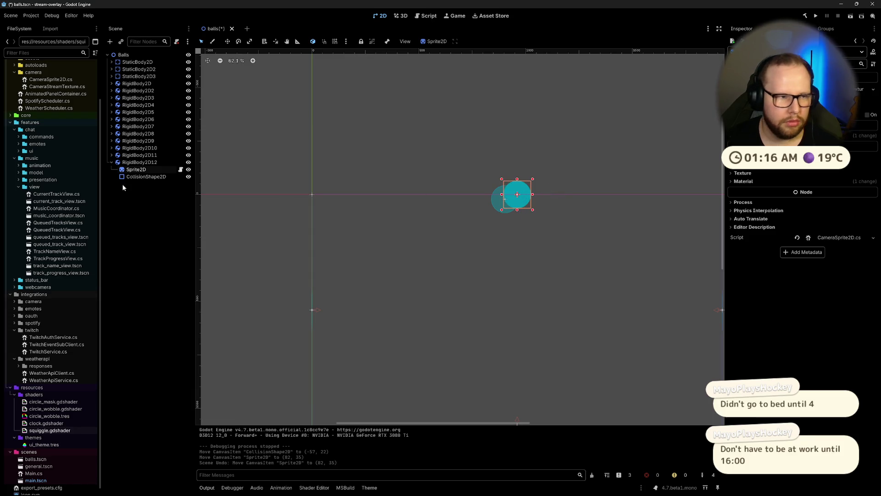
mouse_move(505, 202)
left_mouse_down()
mouse_move(518, 210)
mouse_move(492, 202)
left_mouse_up()
left_click(136, 169)
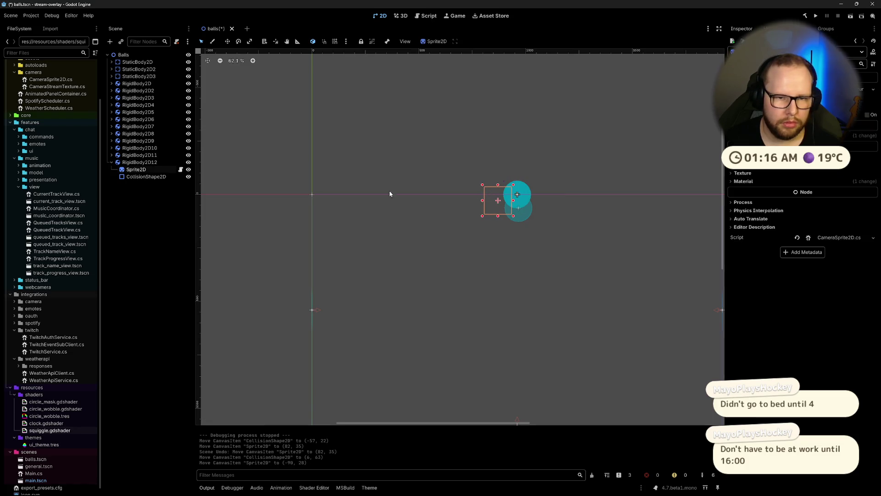
key("ctrl+z")
left_click_drag(478, 159, 556, 216)
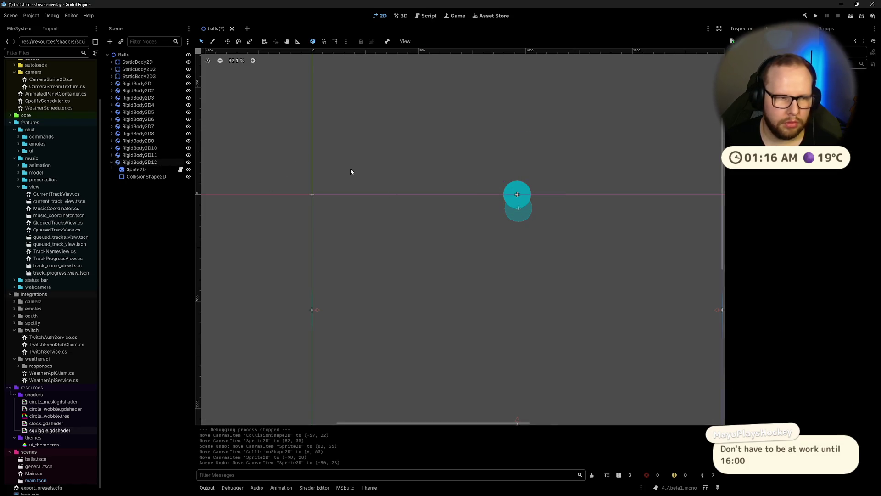
left_click(135, 163)
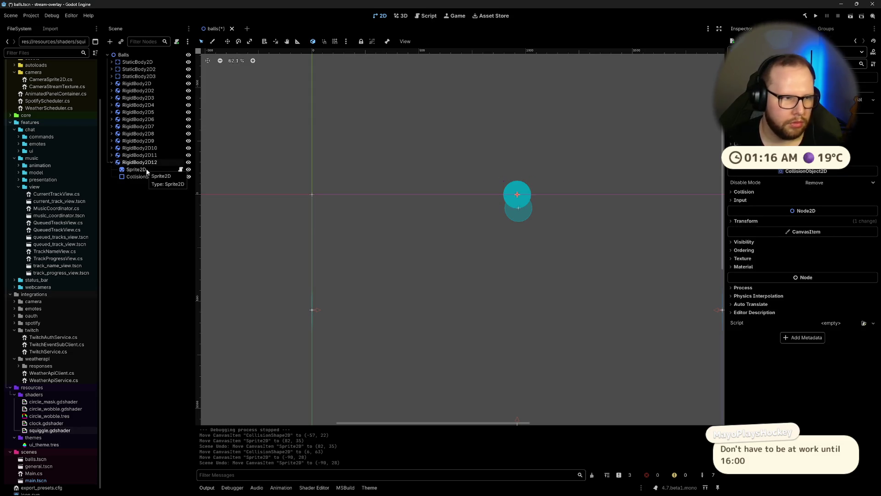
double_click(147, 163)
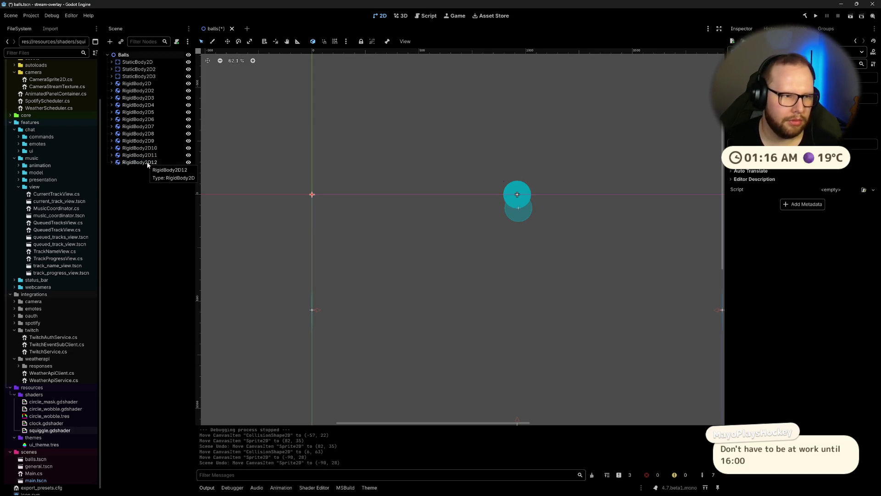
left_click(124, 184)
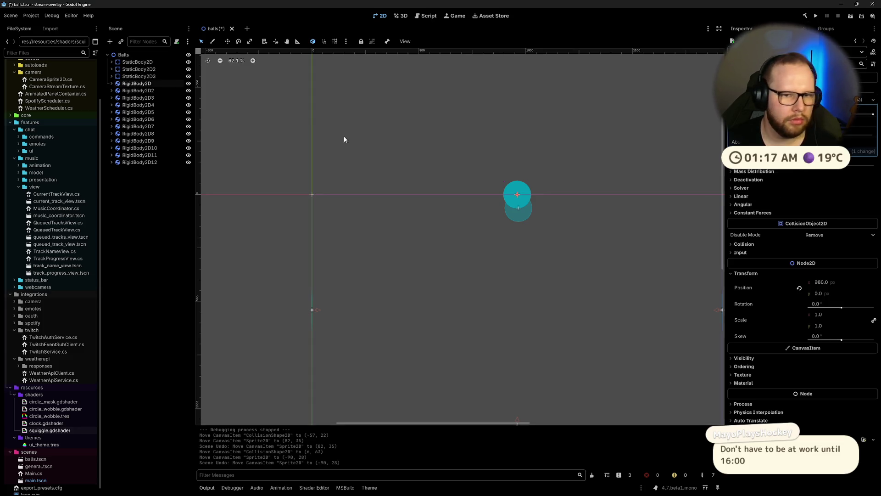
left_click_drag(537, 193, 515, 184)
key("ctrl+z")
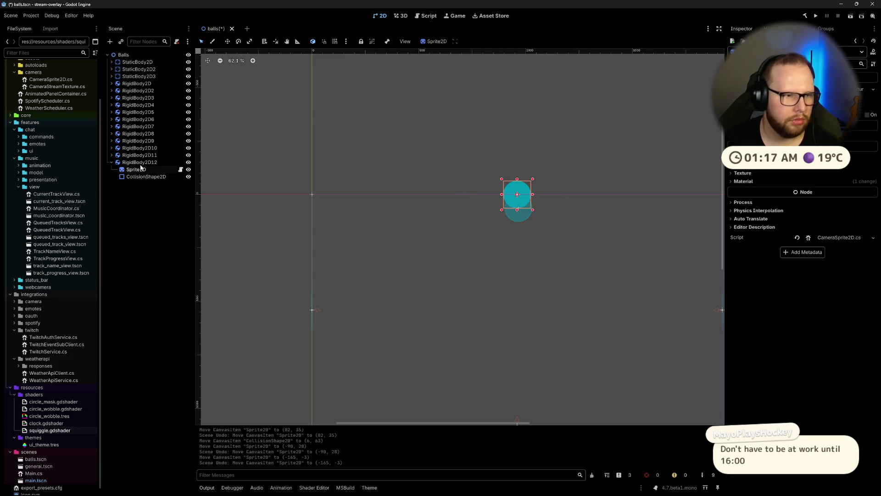
left_click(152, 162)
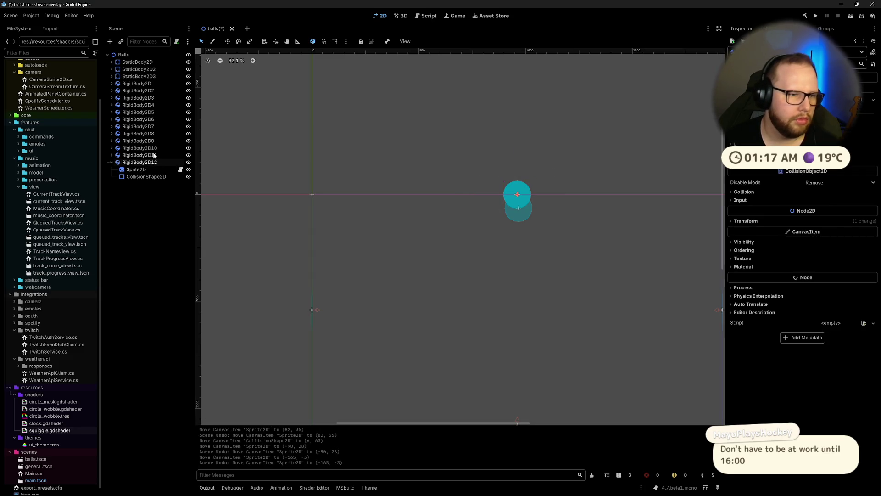
Step: Delete RigidBody2D2 through RigidBody2D12 and save balls.tscn
left_click(147, 94, "shift")
key("Delete")
key("Return")
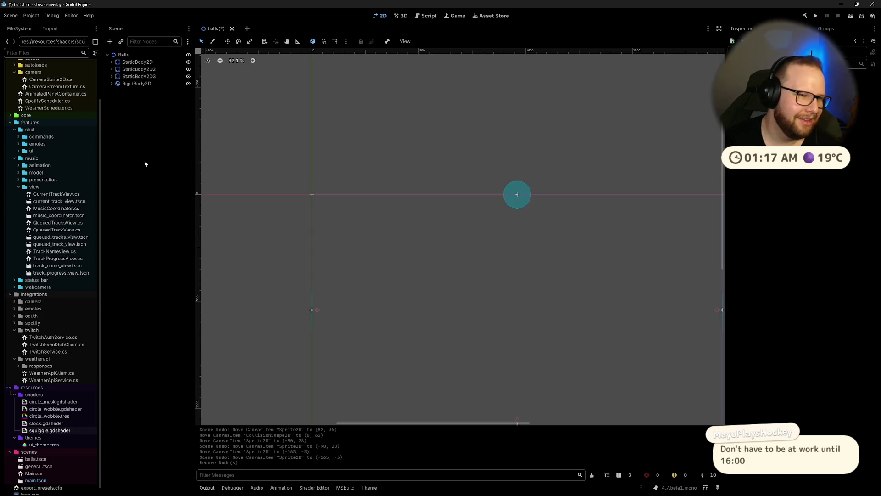
key("ctrl+s")
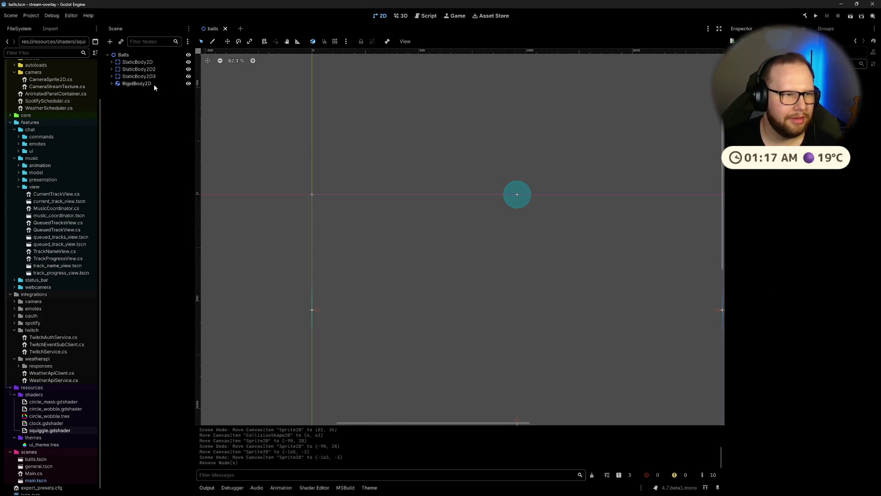
left_click(154, 84)
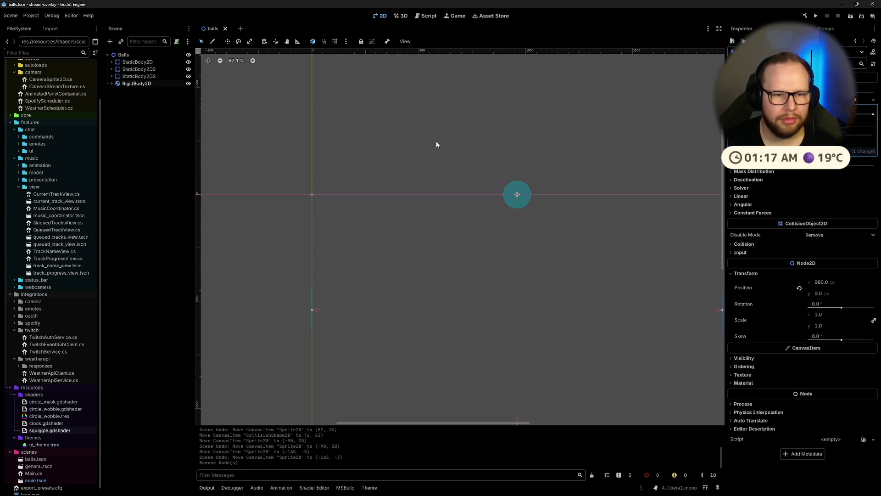
key("ctrl+v")
key("ctrl+v")
key("ctrl+v")
key("ctrl+z")
key("ctrl+z")
key("ctrl+z")
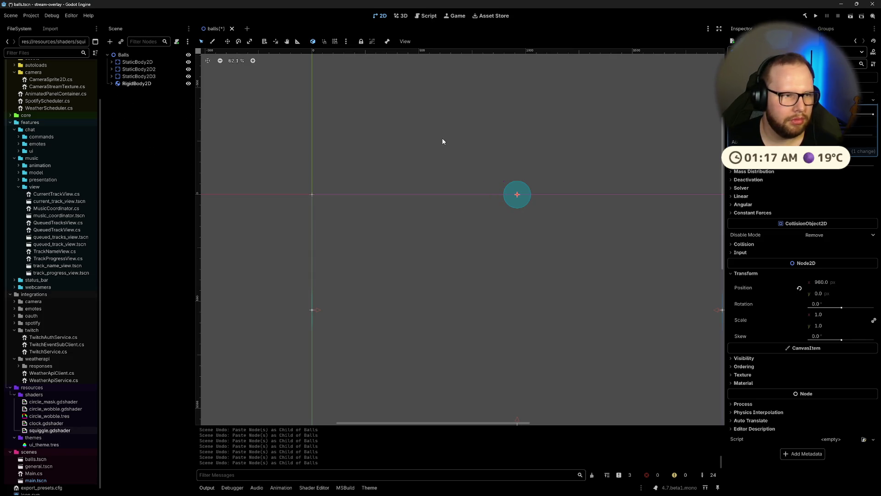
Step: Select the ball's Sprite2D and clear and reassign its Texture property
key("ctrl+s")
left_click(112, 83)
left_click(147, 90)
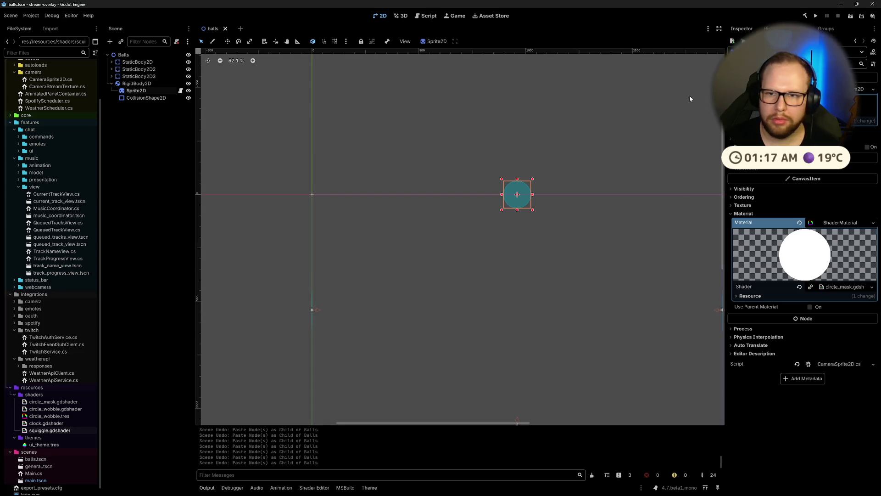
left_click(555, 156)
scroll(517, 195, "up", 9)
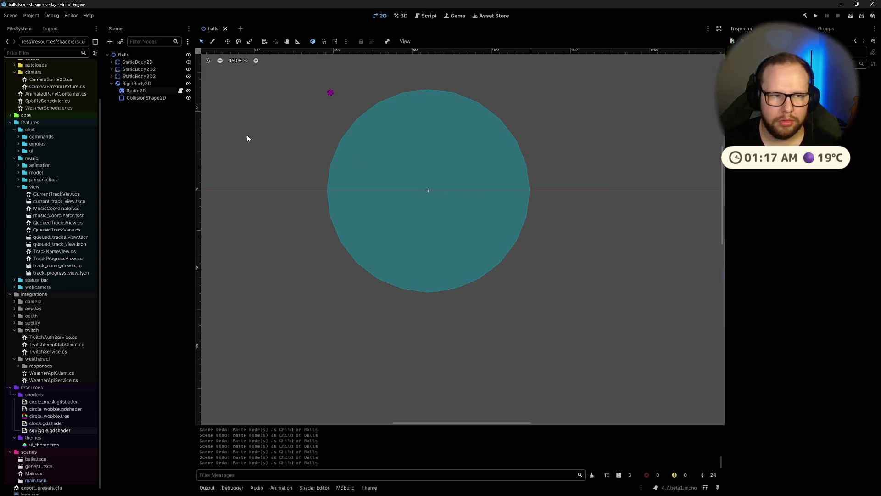
left_click(136, 91)
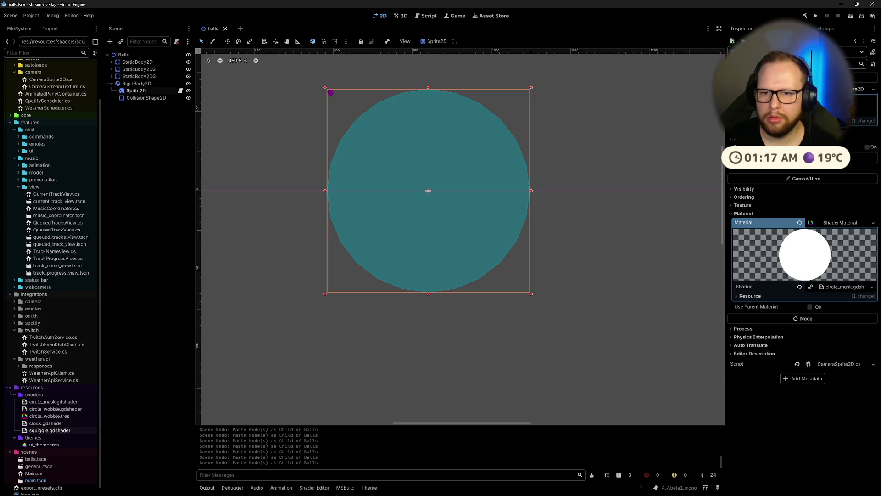
scroll(803, 252, "up", 1)
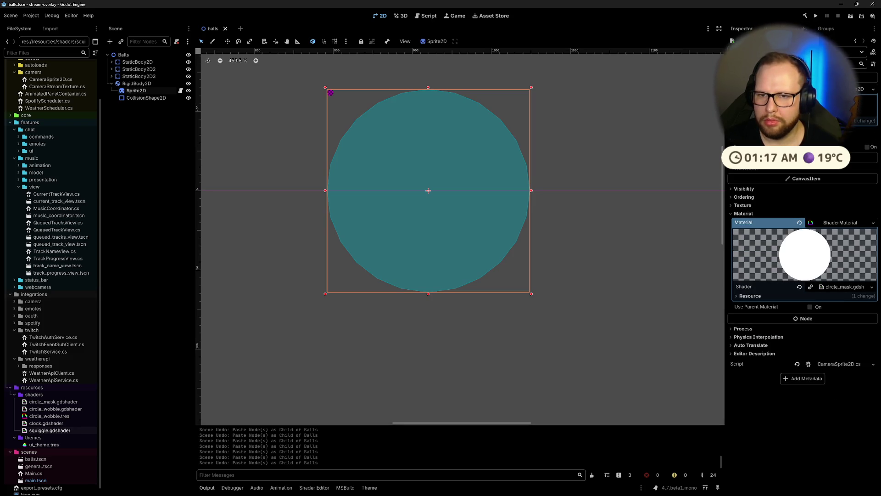
left_click(873, 89)
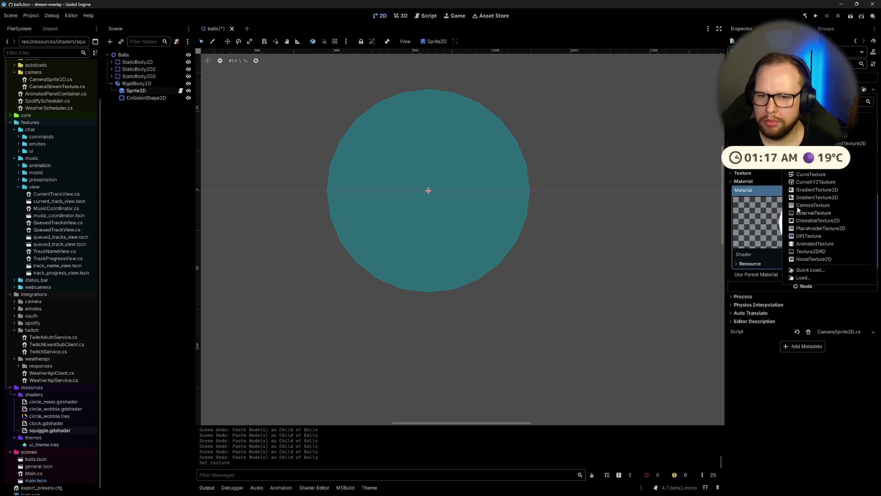
left_click(815, 243)
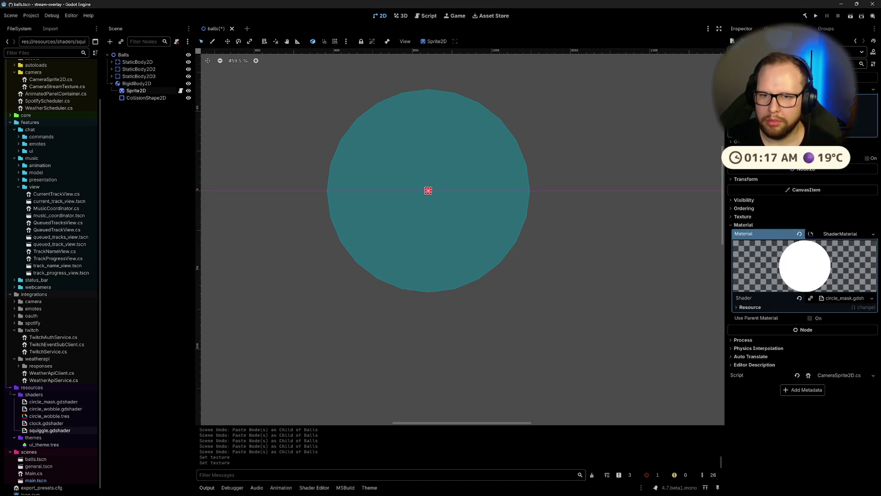
left_click(873, 89)
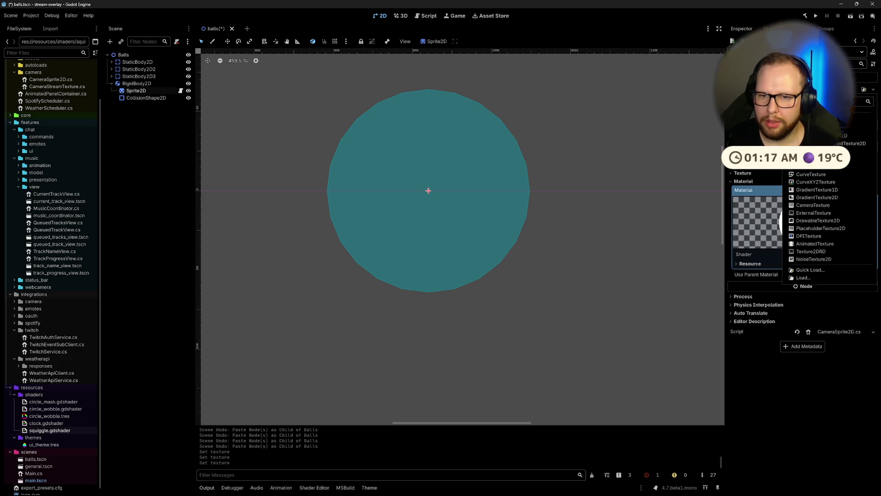
key("Return")
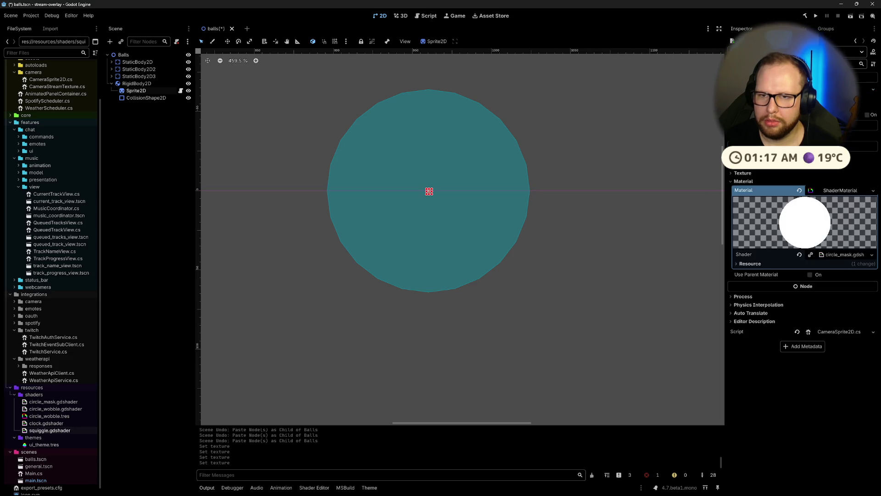
left_click(873, 89)
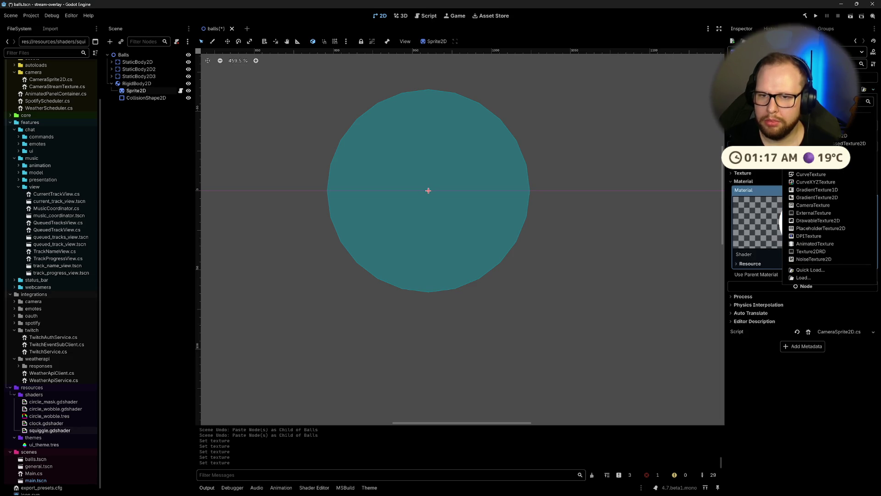
key("Return")
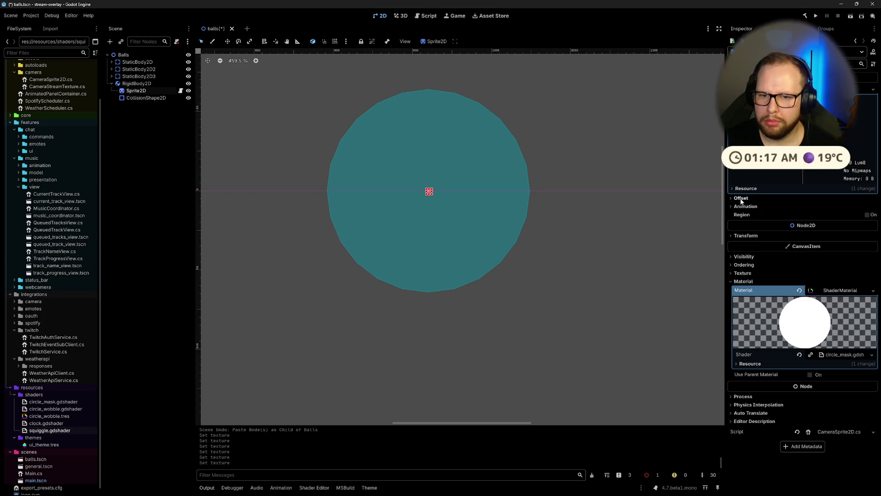
Step: Give the sprite a PlaceholderTexture2D instead of a light circle texture, and save
left_click(741, 199)
left_click(747, 198)
left_click(745, 206)
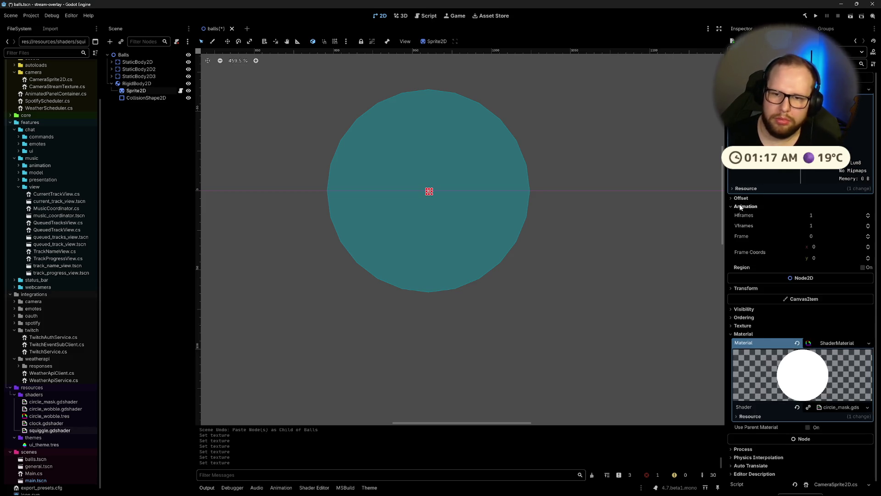
left_click(745, 198)
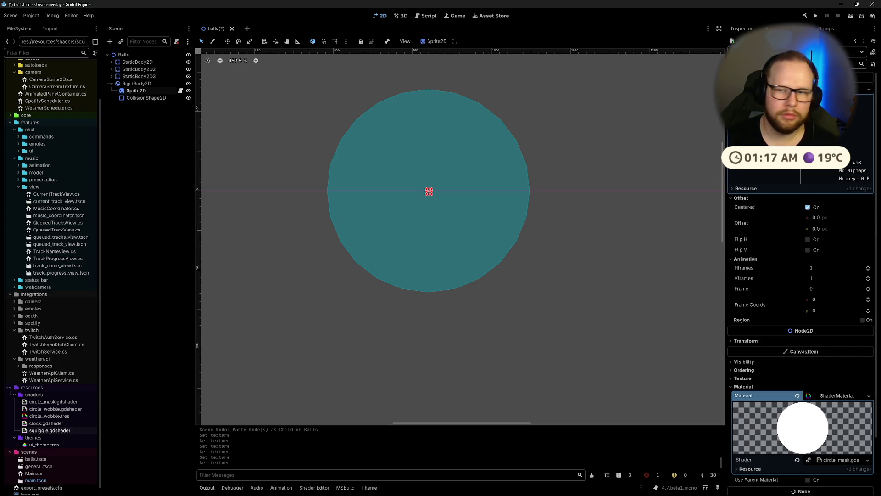
scroll(801, 275, "down", 2)
left_click(868, 89)
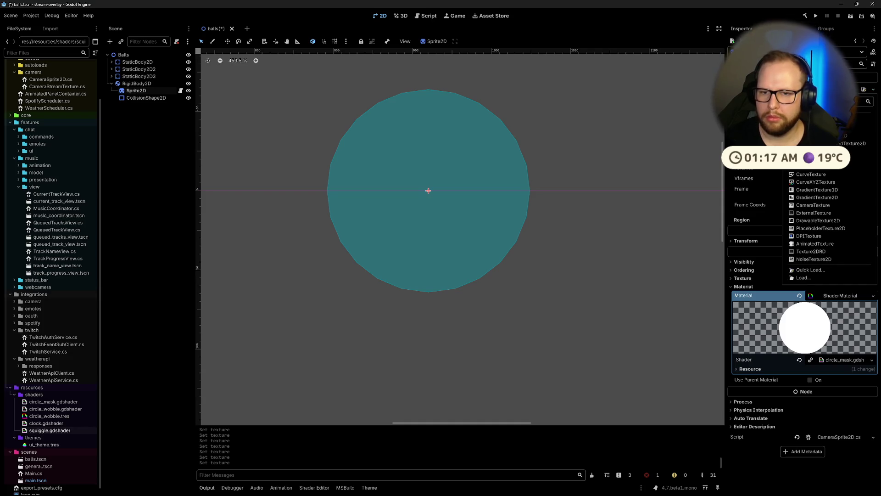
left_click(820, 221)
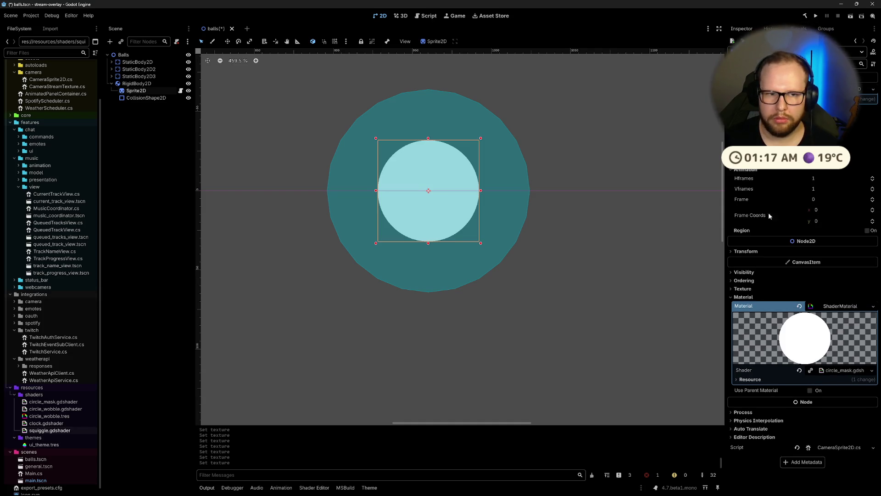
key("ctrl+z")
left_click(869, 89)
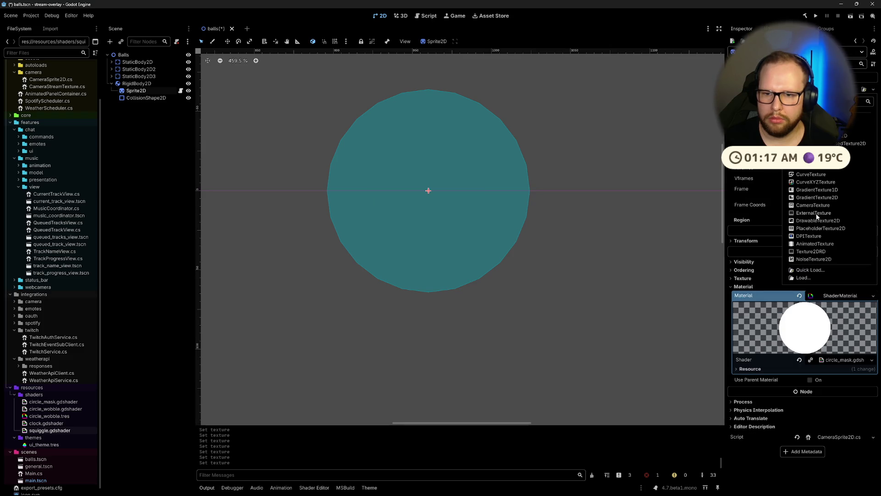
left_click(822, 228)
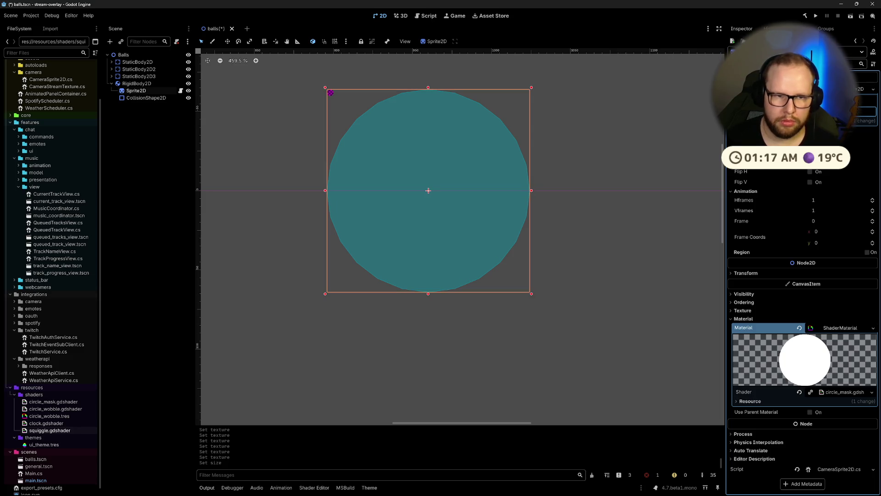
left_click(574, 107)
key("ctrl+s")
scroll(584, 122, "down", 10)
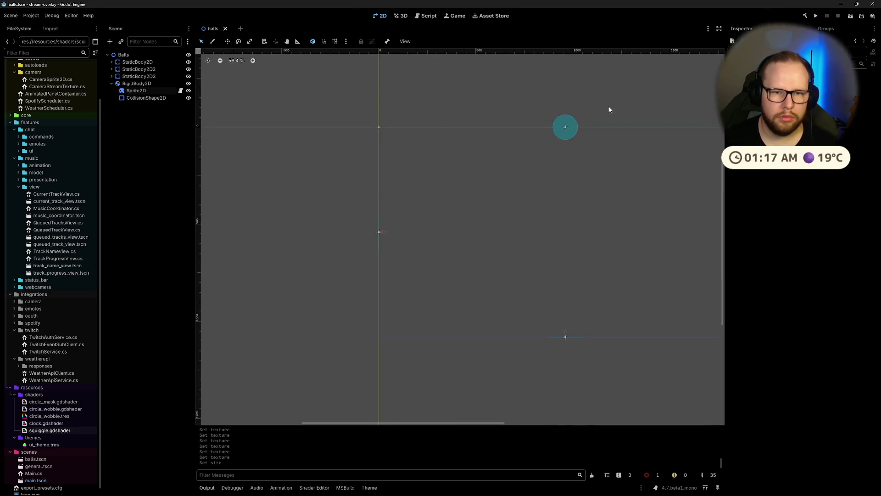
Step: Save the balls scene and review the RigidBody2D ball's properties
left_click_drag(608, 110, 461, 156)
key("ctrl+s")
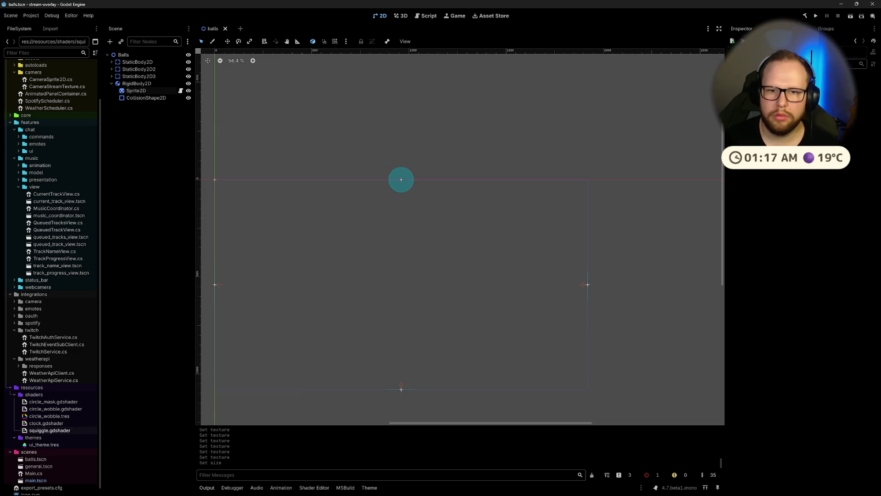
left_click(148, 84)
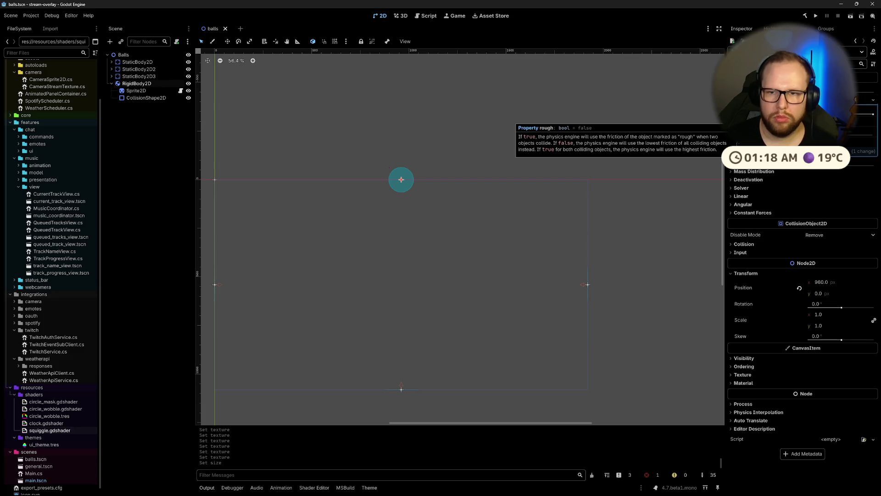
left_click(386, 140)
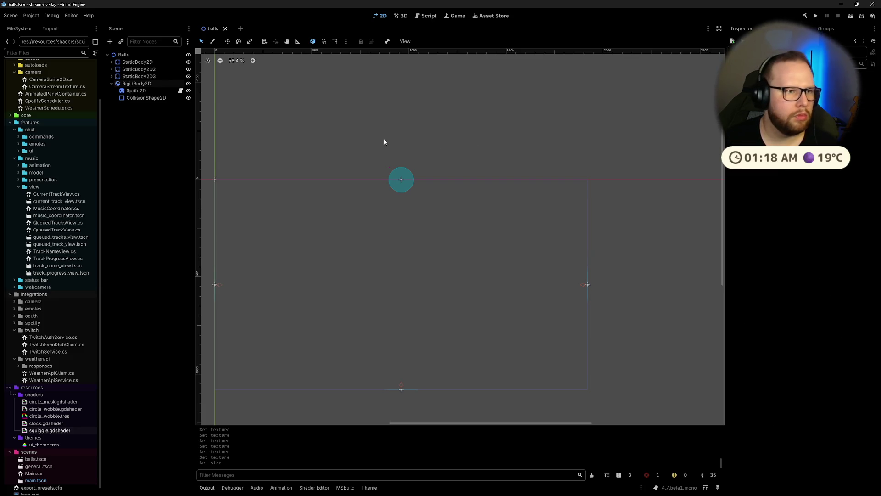
left_click(112, 84)
left_click(129, 62)
left_click(124, 55)
Step: Add a Node2D child under Balls and rename it Spawner
right_click(124, 57)
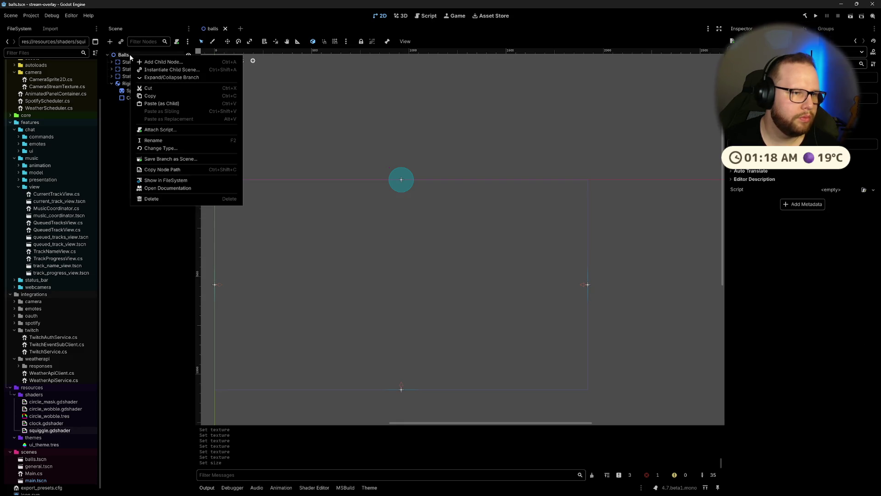
left_click(155, 61)
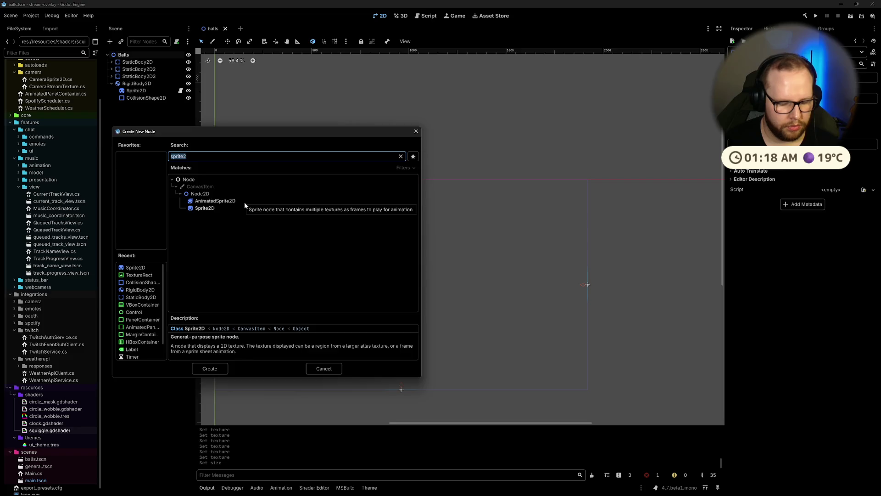
key("Escape")
key("ctrl+a")
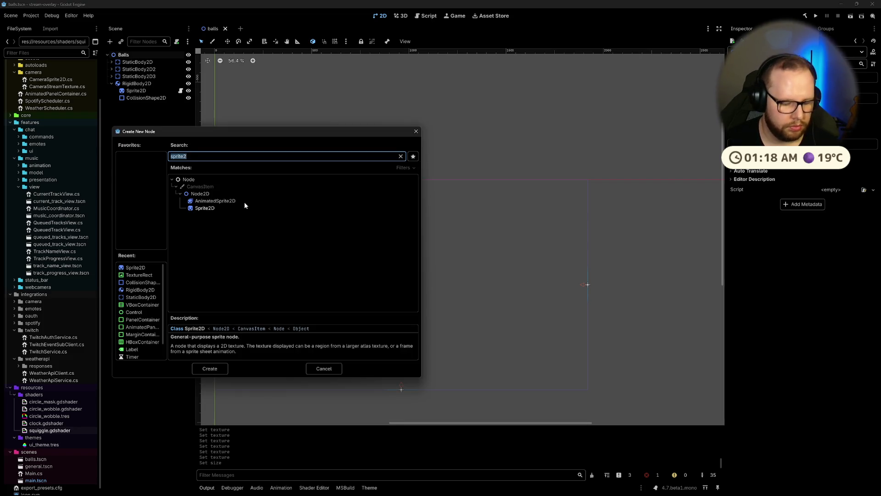
type("point")
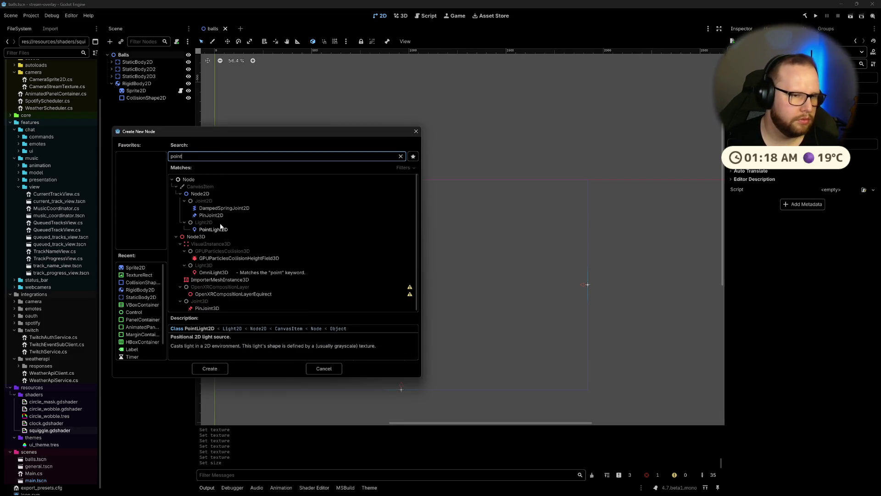
left_click(196, 195)
double_click(196, 195)
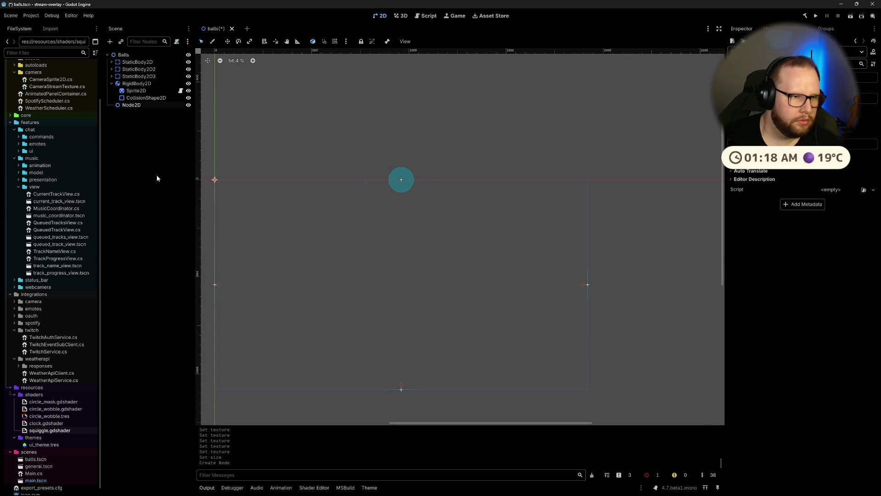
double_click(134, 105)
type("Spawner")
key("Return")
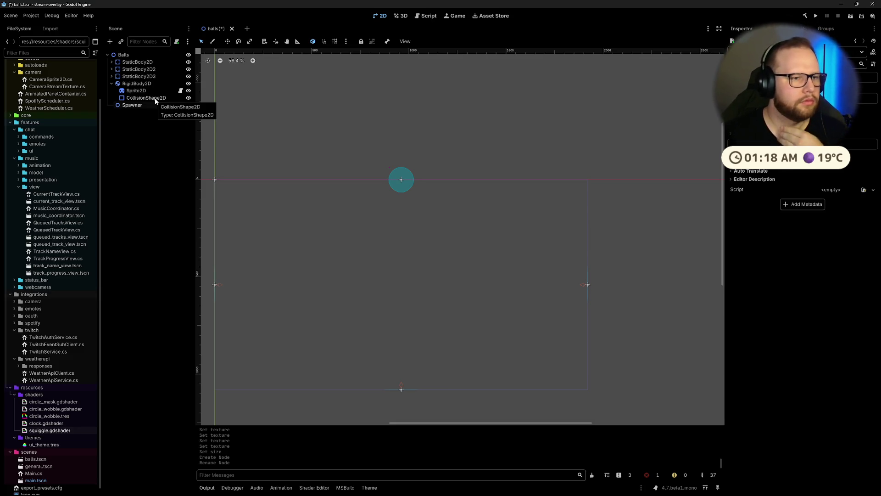
Step: Cancel saving the ball branch as its own scene and delete the Spawner node
left_click(145, 84)
right_click(144, 84)
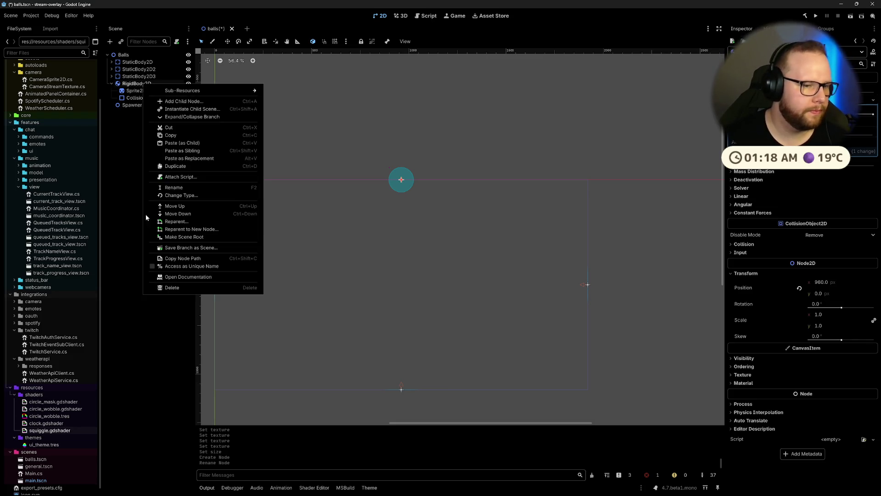
left_click(165, 248)
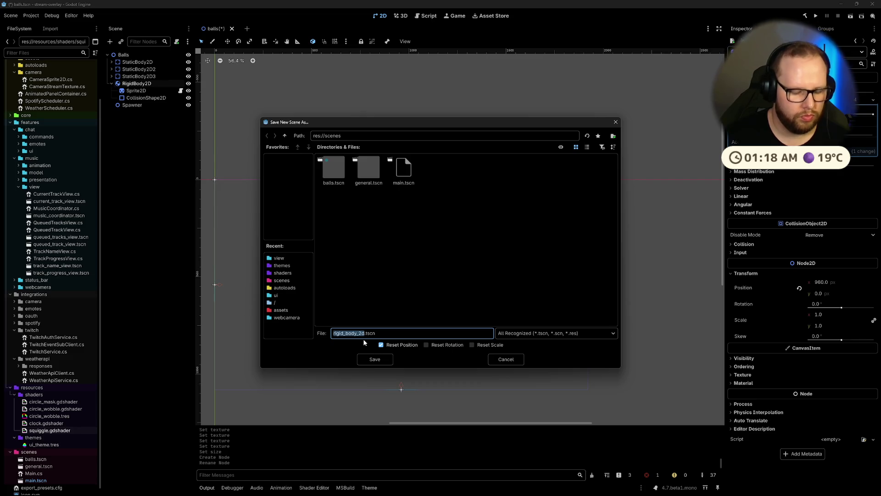
key("Escape")
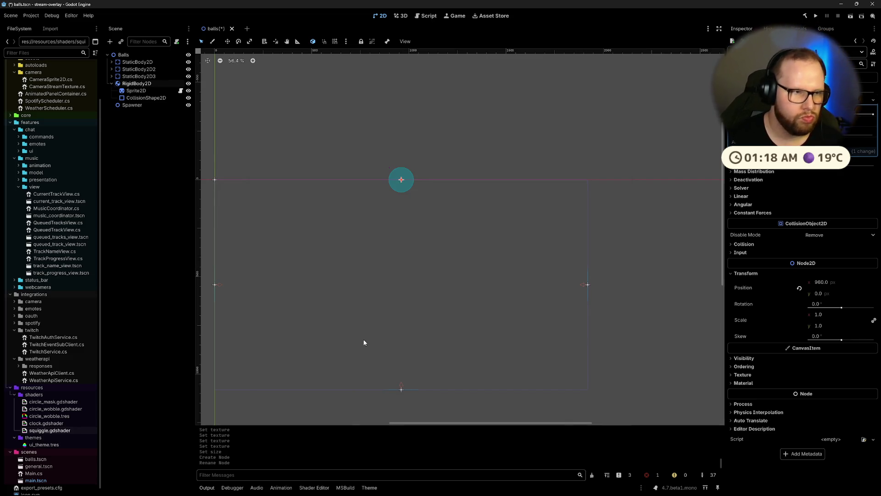
left_click(125, 106)
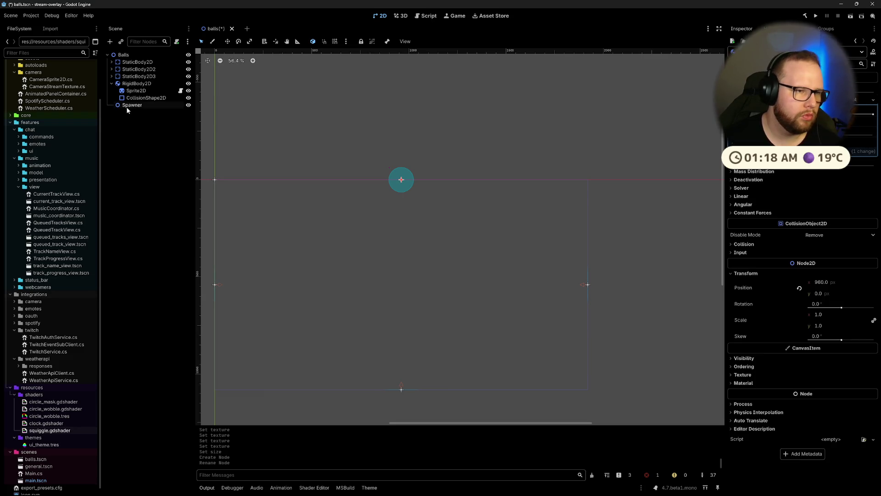
key("Delete")
key("Return")
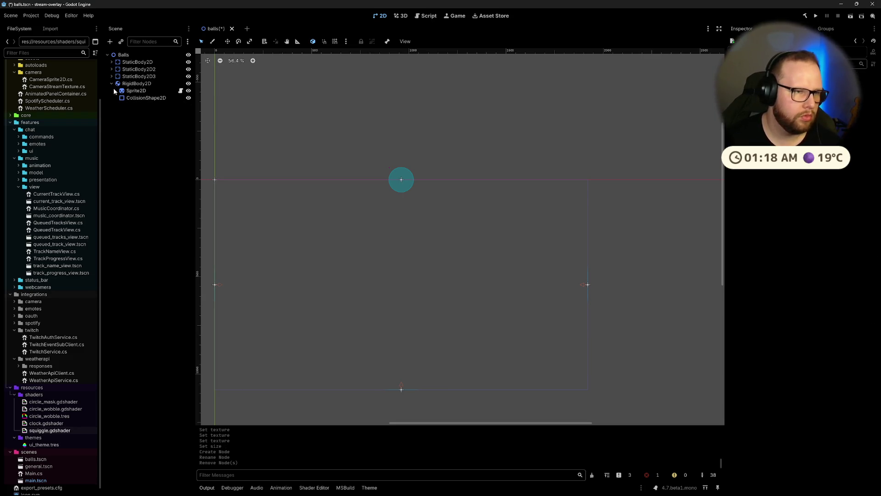
Step: Paste ball copies, nudge them sideways, and undo an accidentally nested ball paste
key("ctrl+v")
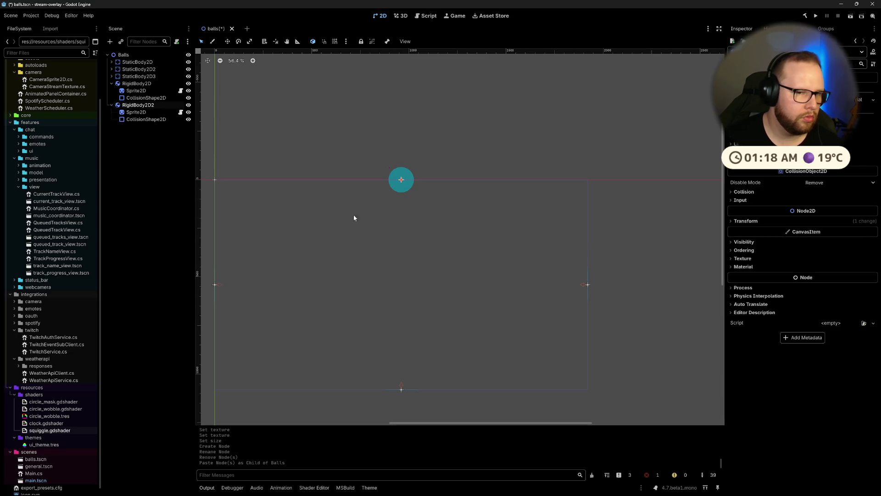
key("Left")
key("Left")
key("Left")
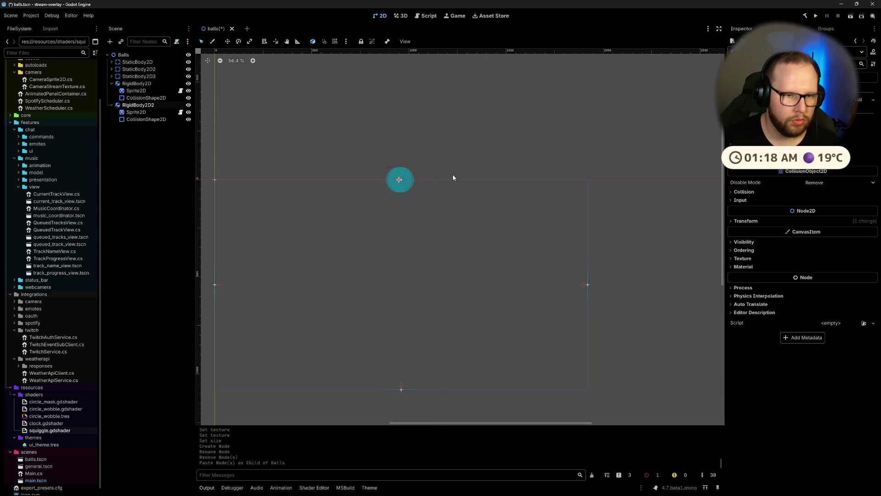
key("ctrl+v")
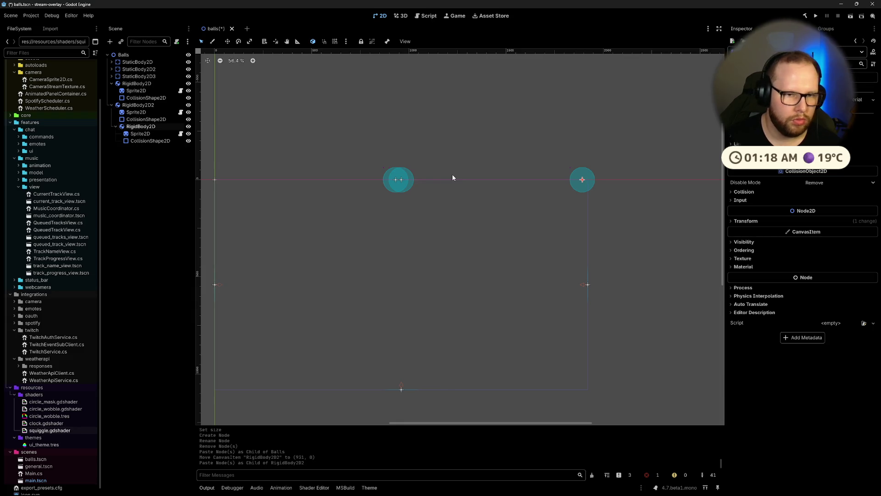
key("Left")
key("Left")
key("Left")
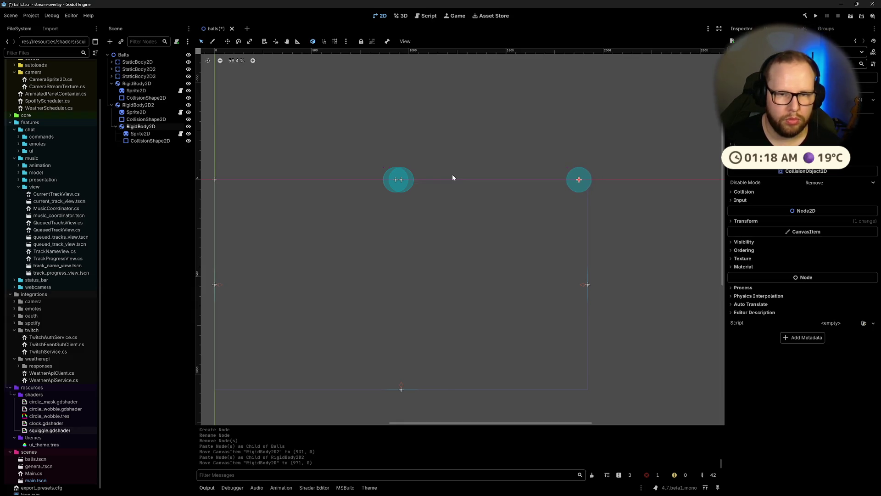
key("Left")
key("Left")
key("Left")
key("ctrl+v")
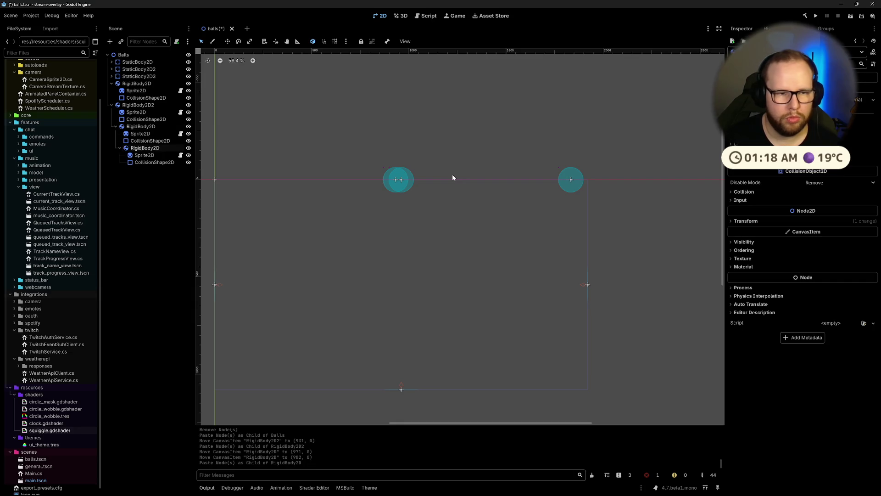
key("Right")
key("Right")
key("Right")
key("ctrl+z")
key("ctrl+z")
key("ctrl+z")
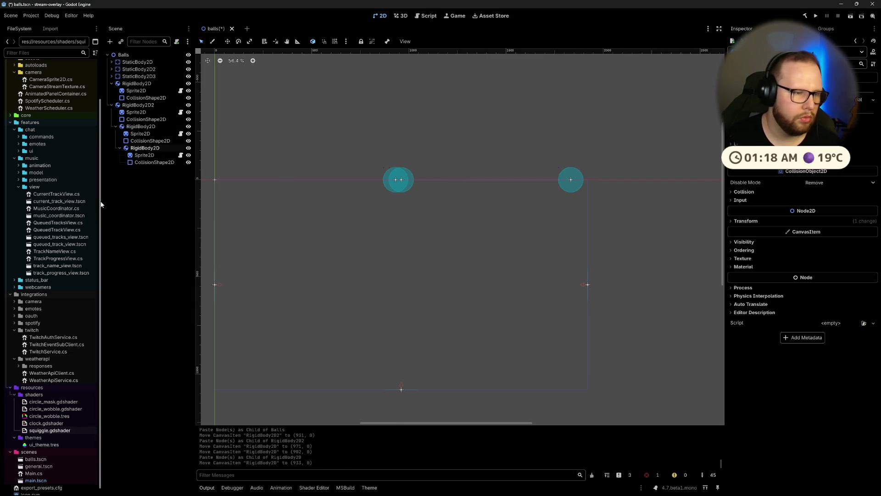
key("ctrl+z")
key("ctrl+z")
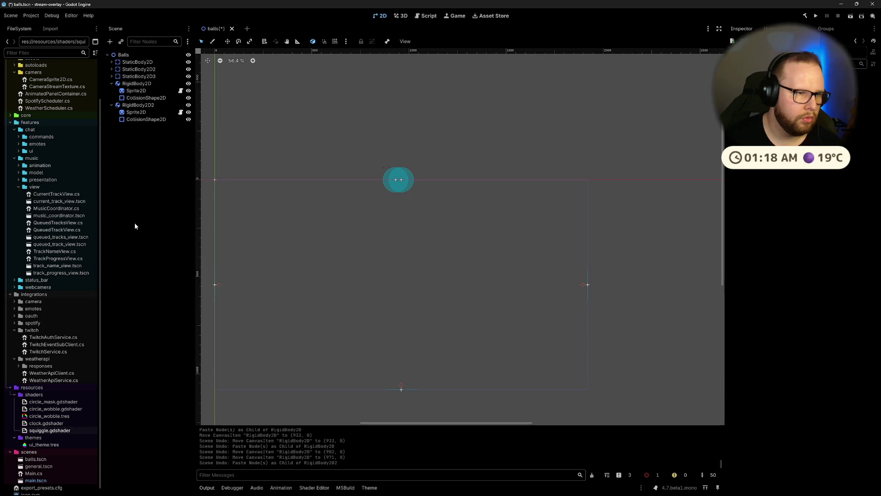
Step: Paste ball copies directly under Balls as RigidBody2D3 through RigidBody2D5, nudging each
key("ctrl+v")
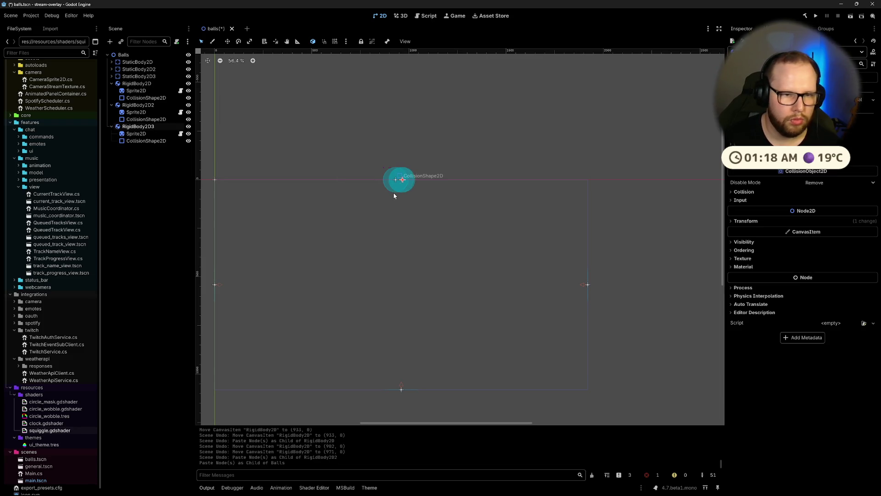
key("Right")
key("Right")
key("Right")
key("ctrl+v")
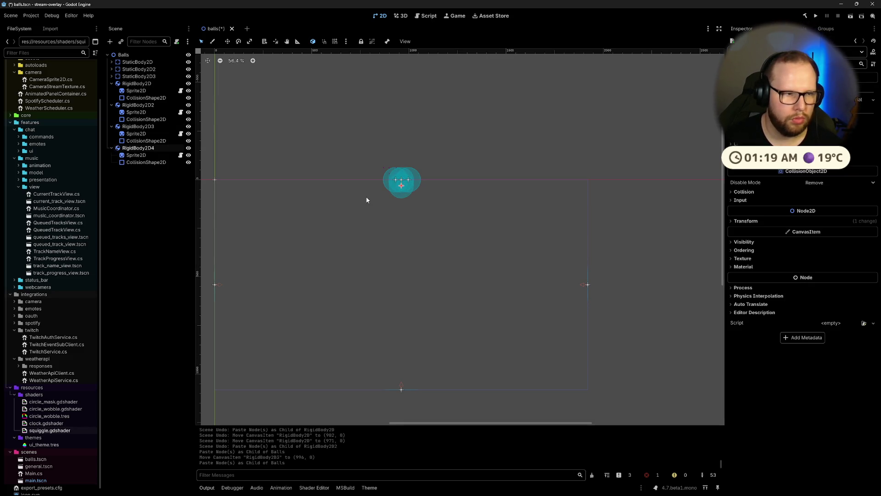
key("Up")
key("Up")
key("Up")
key("ctrl+v")
key("Left")
key("Left")
key("Left")
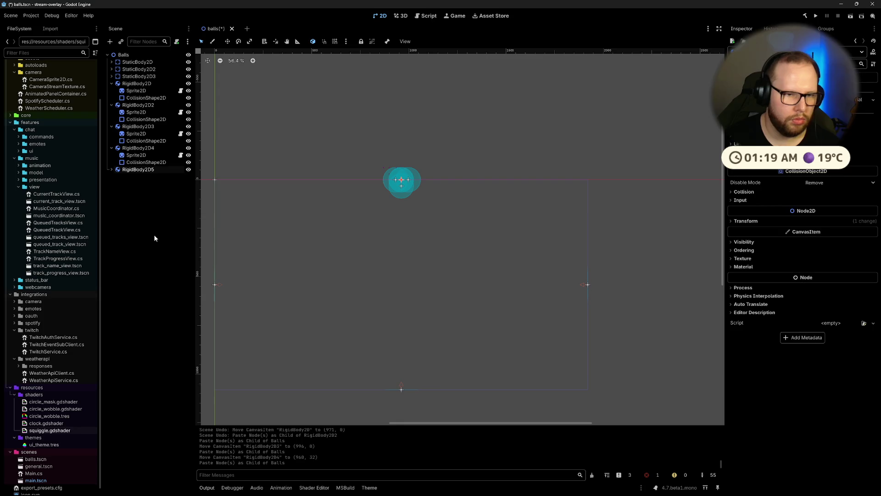
Step: Select RigidBody2D5 in the tree and drag its ball into the row
left_click(107, 55)
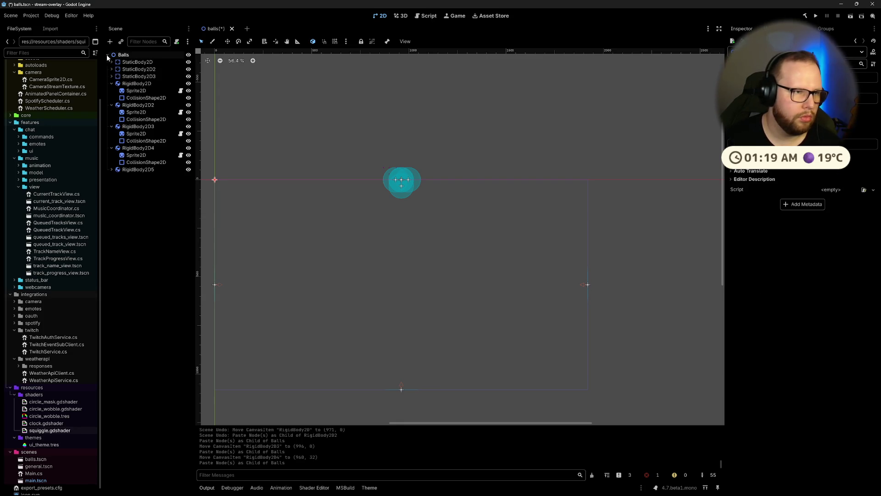
left_click(137, 169)
key("Left")
key("Left")
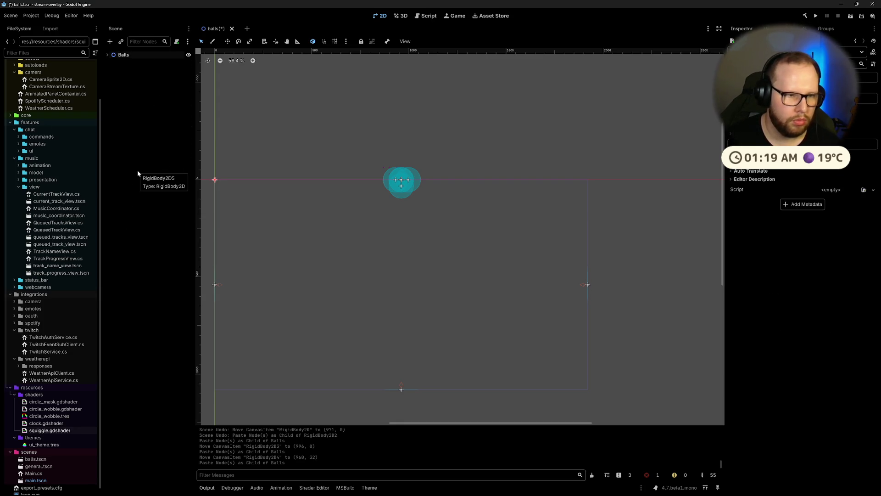
left_click(108, 54)
left_click(170, 169)
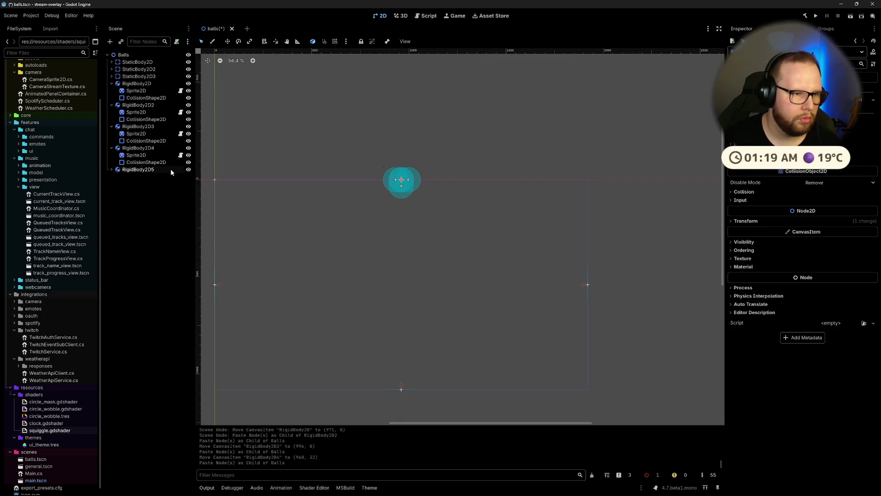
right_click(529, 140)
left_click(474, 129)
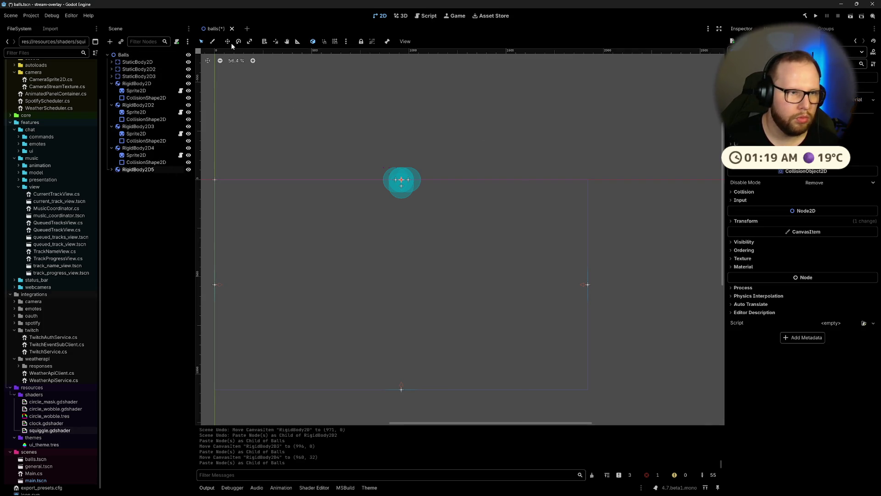
mouse_move(412, 182)
left_mouse_down()
mouse_move(388, 182)
mouse_move(441, 181)
left_mouse_up()
Step: Paste RigidBody2D6 through RigidBody2D10 and place each ball along the row
key("ctrl+v")
key("ctrl+v")
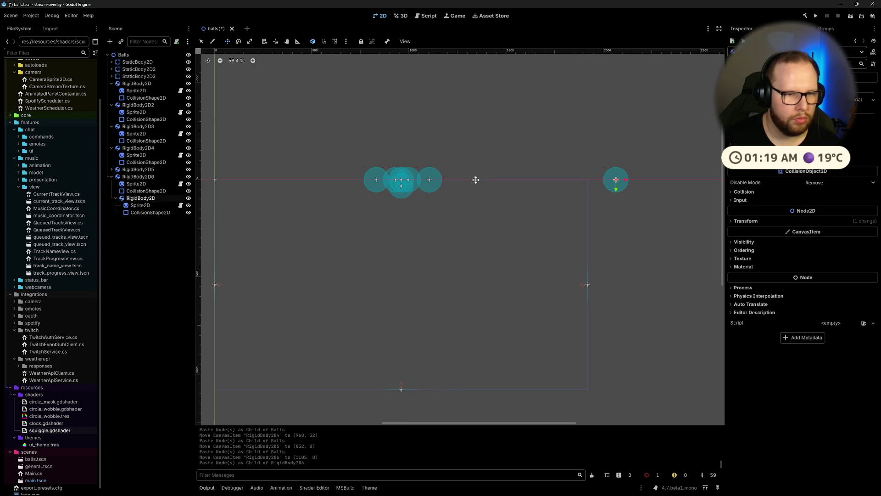
key("ctrl+z")
left_click(159, 264)
key("ctrl+v")
mouse_move(396, 181)
left_mouse_down()
mouse_move(462, 180)
mouse_move(355, 183)
mouse_move(479, 181)
left_mouse_up()
left_click(167, 275)
key("ctrl+v")
left_click(151, 275)
key("ctrl+v")
left_click(163, 315)
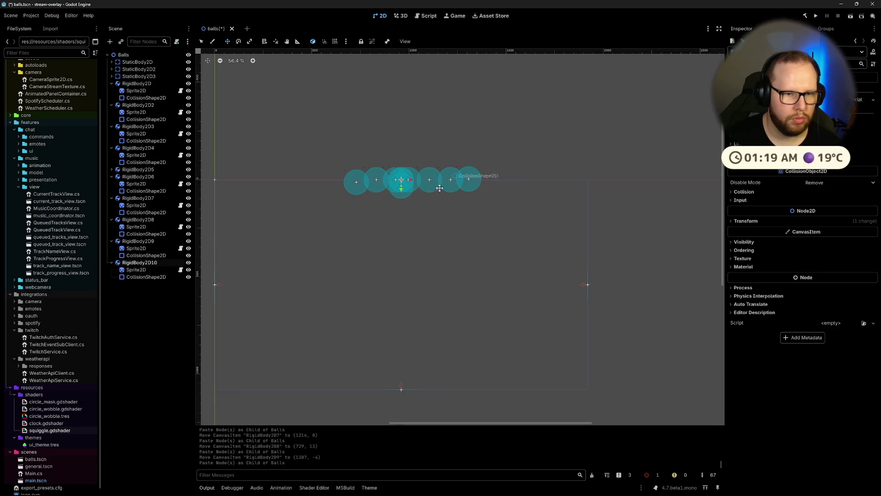
key("ctrl+v")
left_click_drag(405, 180, 344, 181)
Step: Paste the final copies up to RigidBody2D13 at both row ends, then save and run
left_click(216, 295)
key("ctrl+v")
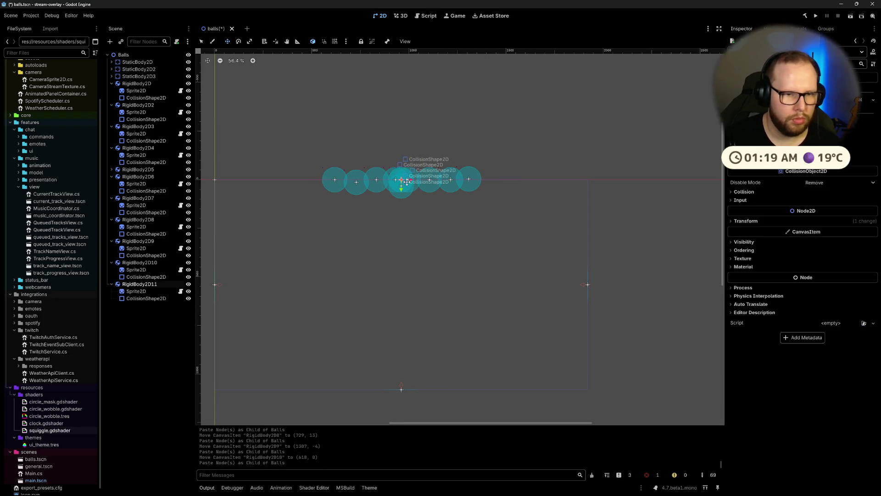
left_click_drag(403, 180, 477, 181)
left_click(477, 220)
key("ctrl+v")
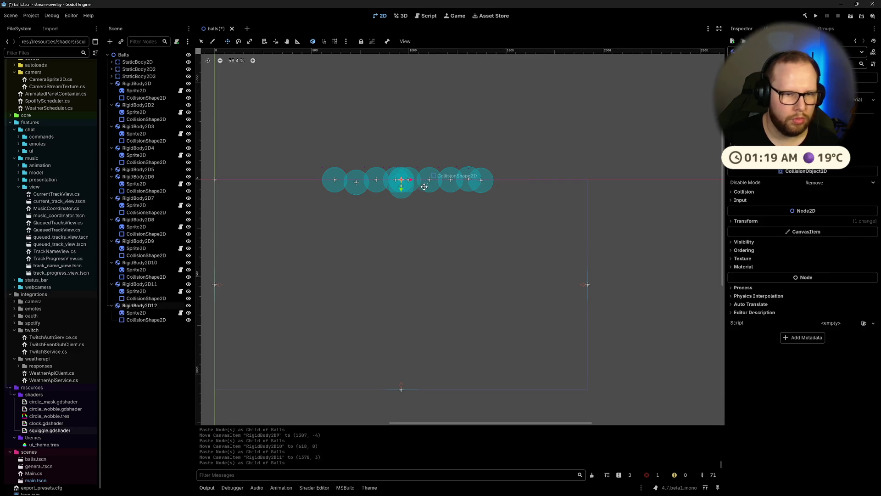
left_click_drag(410, 180, 324, 180)
left_click(144, 378)
key("ctrl+v")
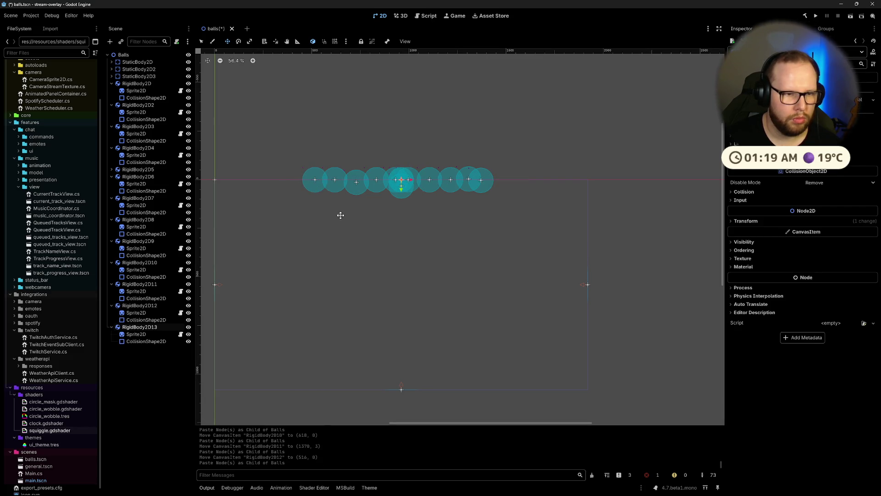
left_click_drag(412, 183, 509, 183)
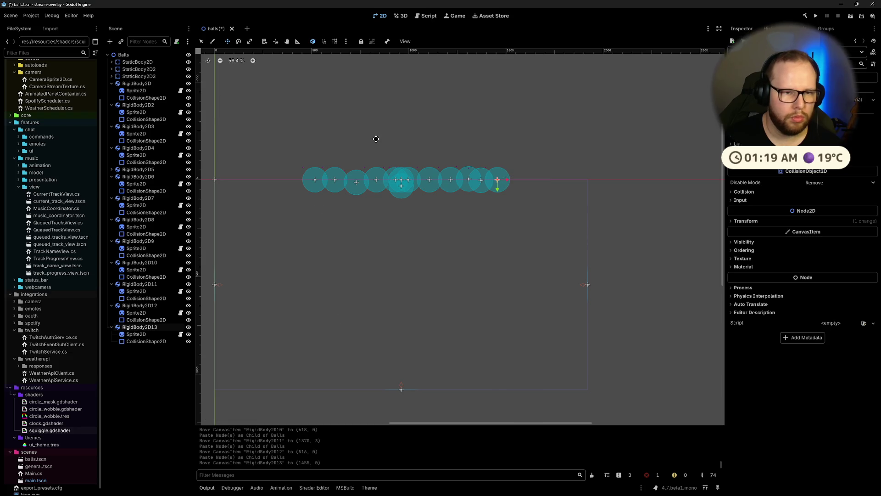
left_click(850, 18)
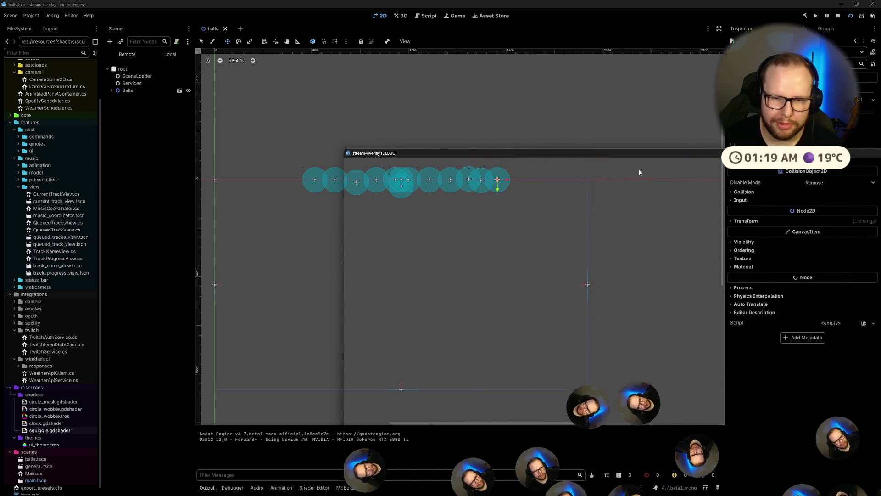
Step: Move the running game window to the top-left, watch the balls land, then stop it with F8
mouse_move(638, 151)
left_mouse_down()
mouse_move(511, 97)
mouse_move(463, 40)
left_mouse_up()
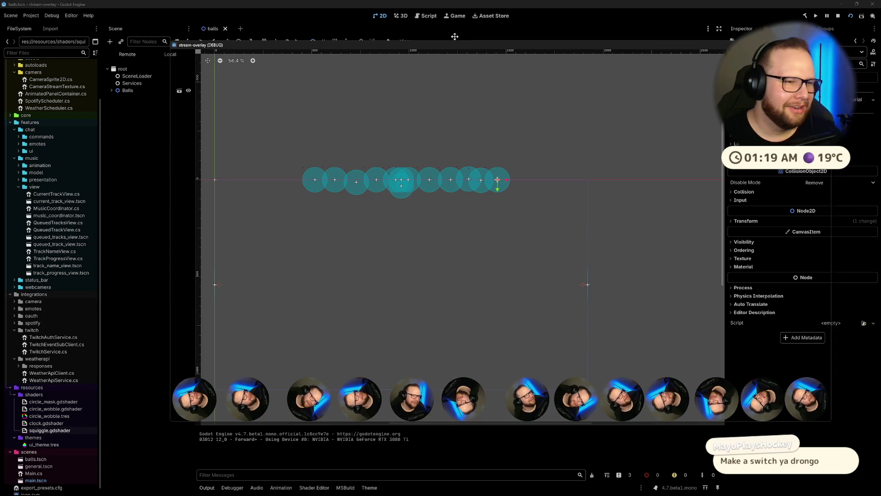
key("F8")
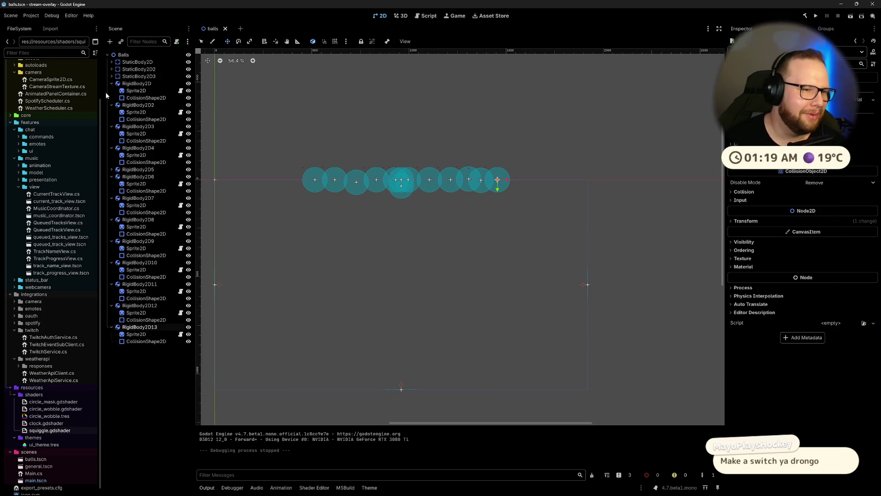
Step: Collapse all thirteen RigidBody2D ball nodes in the scene tree
left_click(111, 84)
left_click(112, 91)
left_click(112, 98)
left_click(111, 104)
left_click(112, 112)
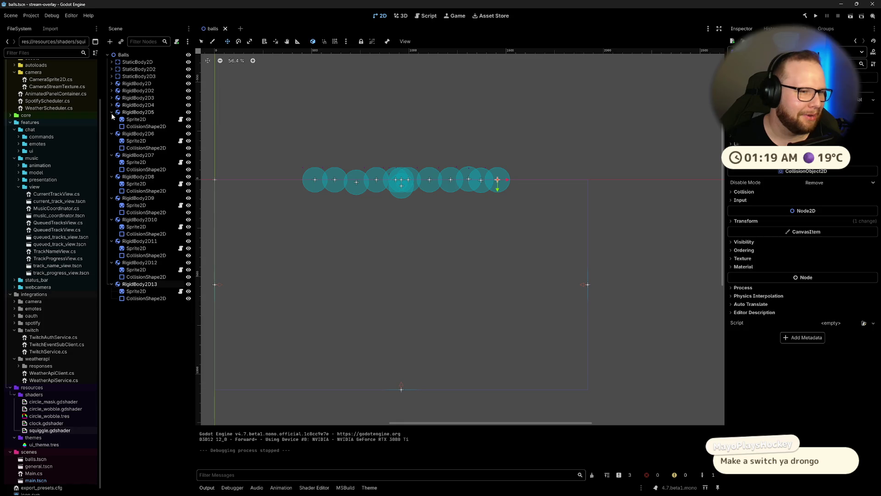
left_click(111, 118)
left_click(111, 112)
left_click(112, 120)
left_click(111, 126)
left_click(111, 133)
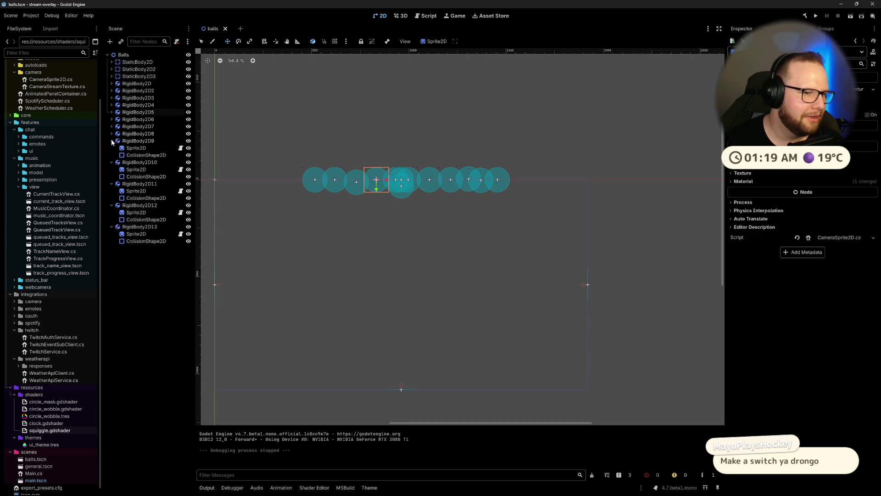
left_click(111, 140)
left_click(112, 148)
left_click(112, 155)
left_click(112, 162)
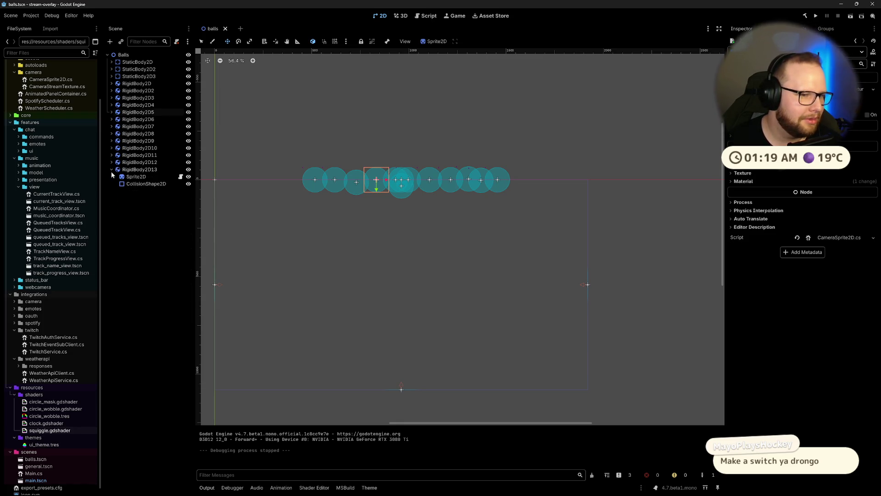
Step: Select the thirteen ball bodies, copy them, and paste a batch under Balls
left_click(136, 83)
left_click(129, 189)
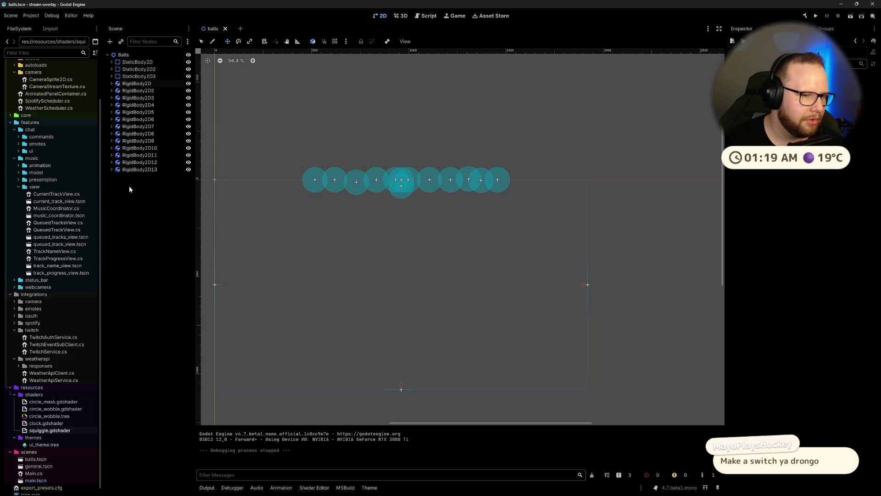
left_click(137, 84)
left_click(114, 249)
left_click(131, 170)
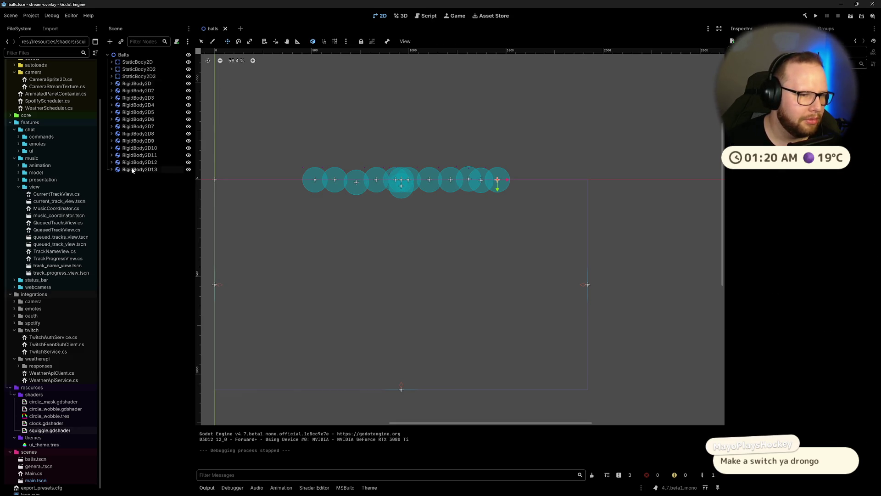
left_click(136, 83, "shift")
key("ctrl+c")
left_click(118, 251)
key("ctrl+v")
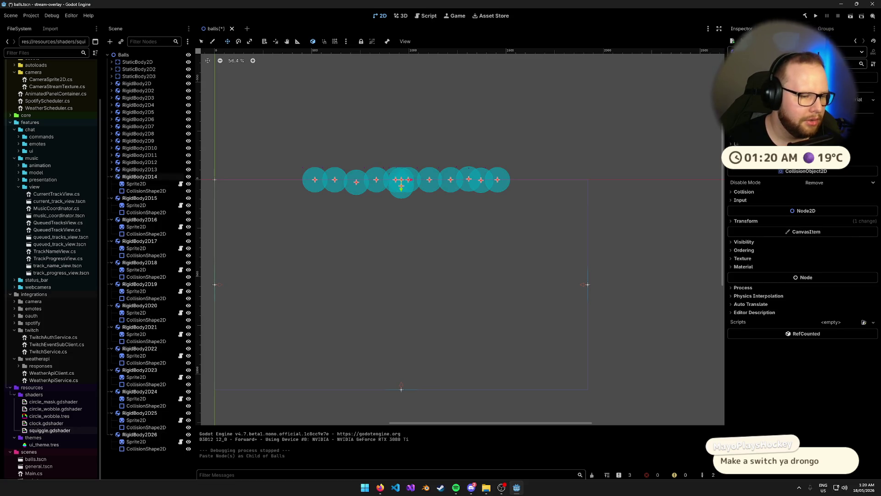
Step: Paste two more batches of ball copies under Balls, then save and run with F5
left_click(107, 55, "shift")
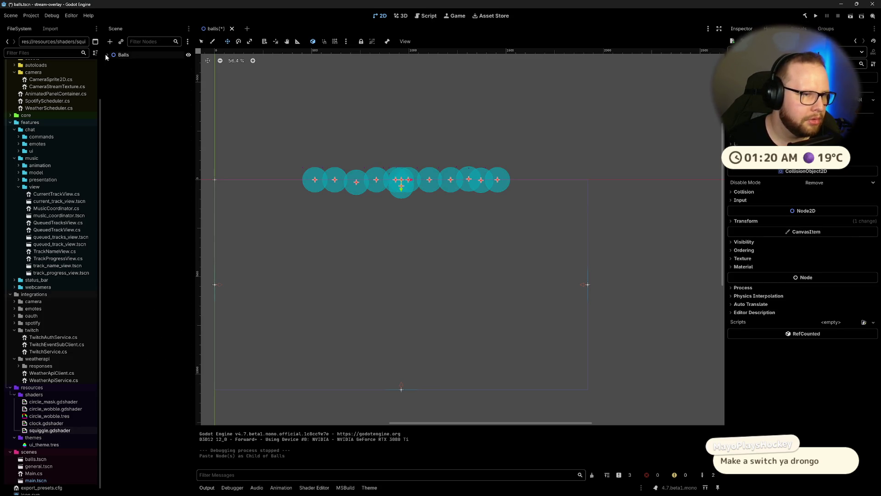
left_click(108, 55)
key("ctrl+v")
left_click(107, 54)
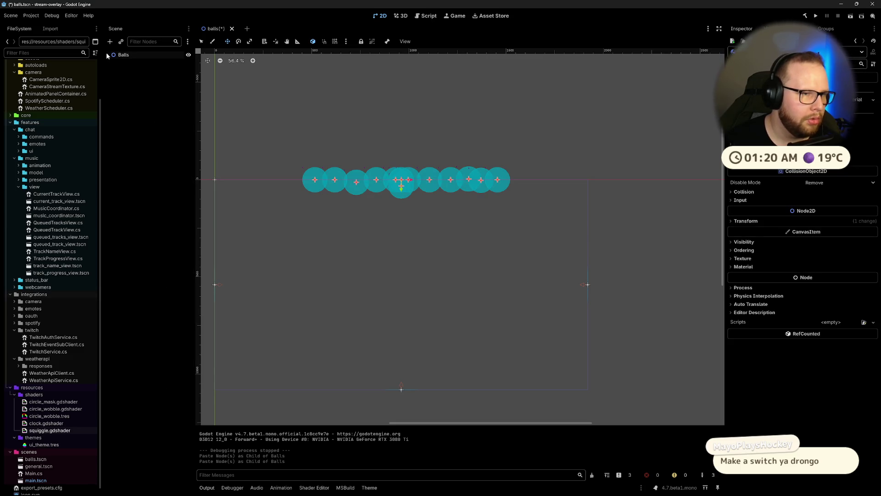
left_click(108, 54)
left_click(107, 54)
left_click(107, 54)
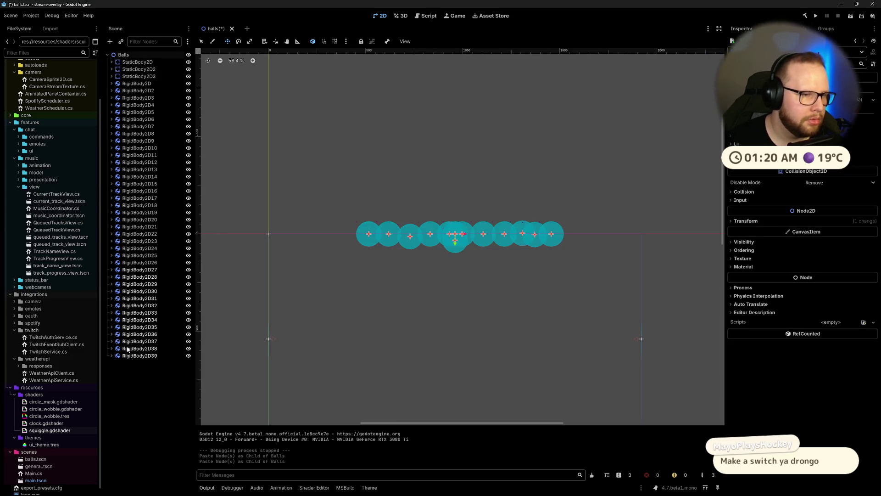
key("ctrl+v")
left_click(107, 55, "shift")
left_click(108, 55)
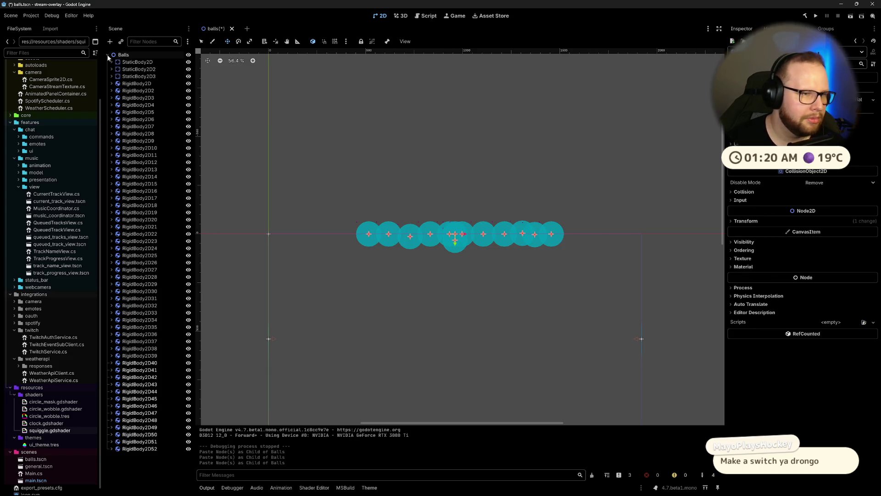
key("F5")
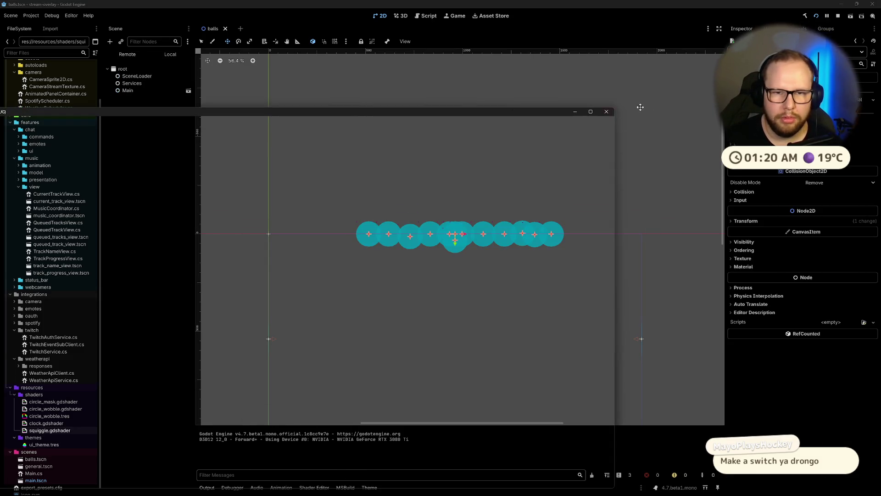
Step: Restart the main scene and shrink the game window, moving it up and left
left_click(606, 112)
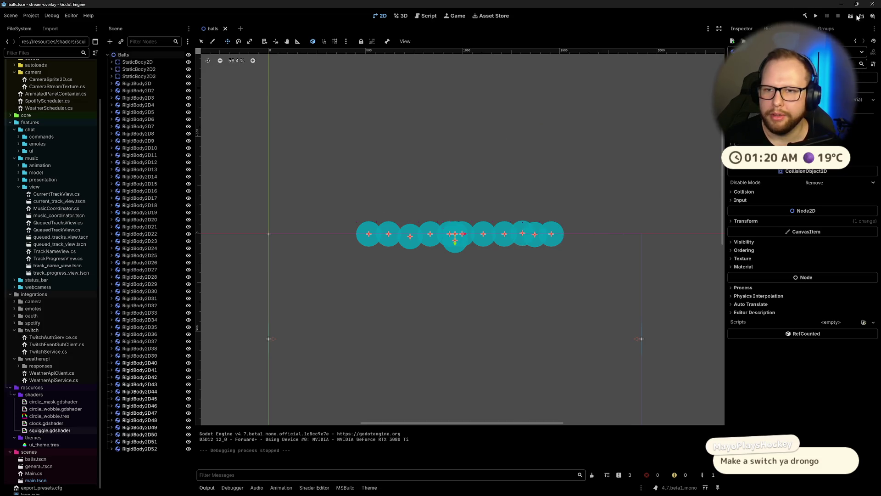
left_click(860, 16)
left_click(417, 176)
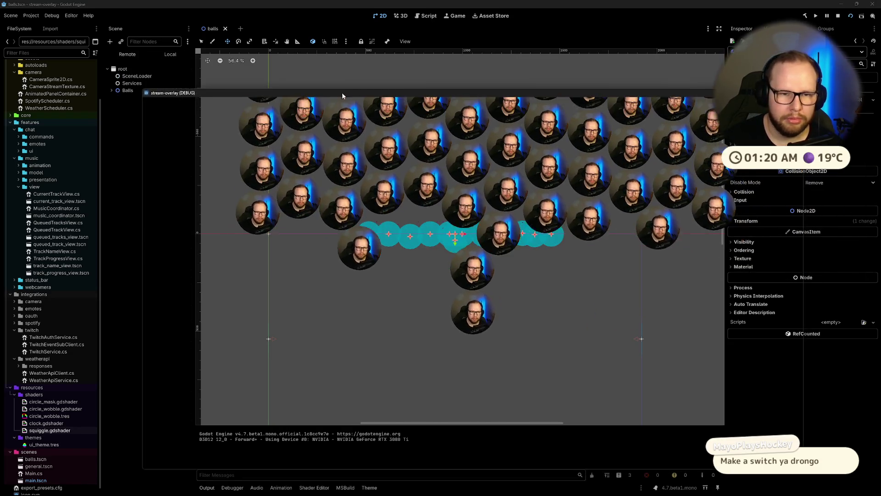
left_click_drag(342, 93, 357, 67)
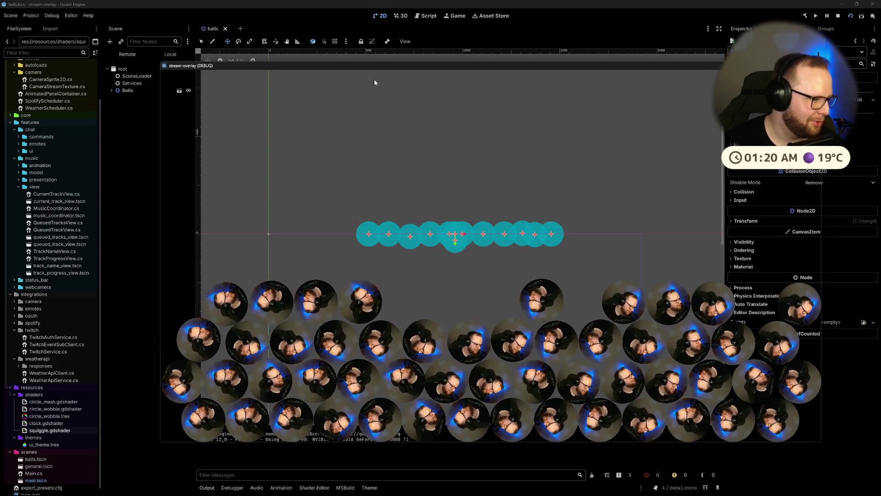
double_click(412, 66)
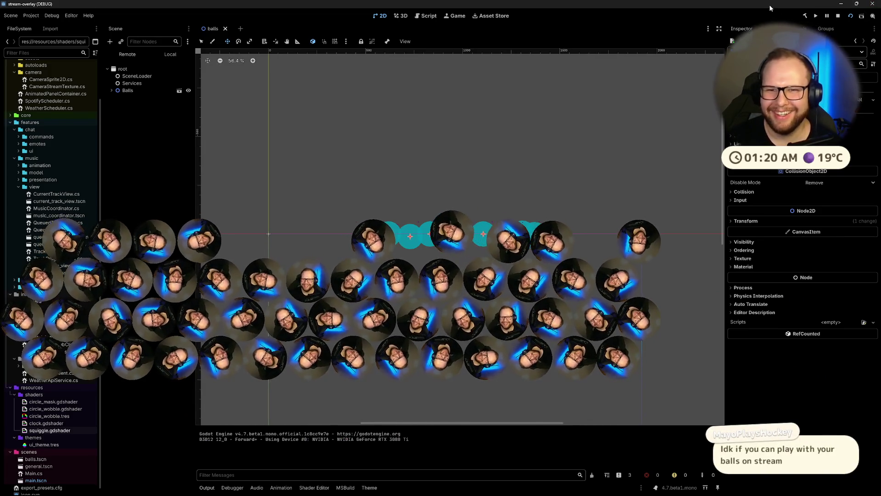
left_click(857, 3)
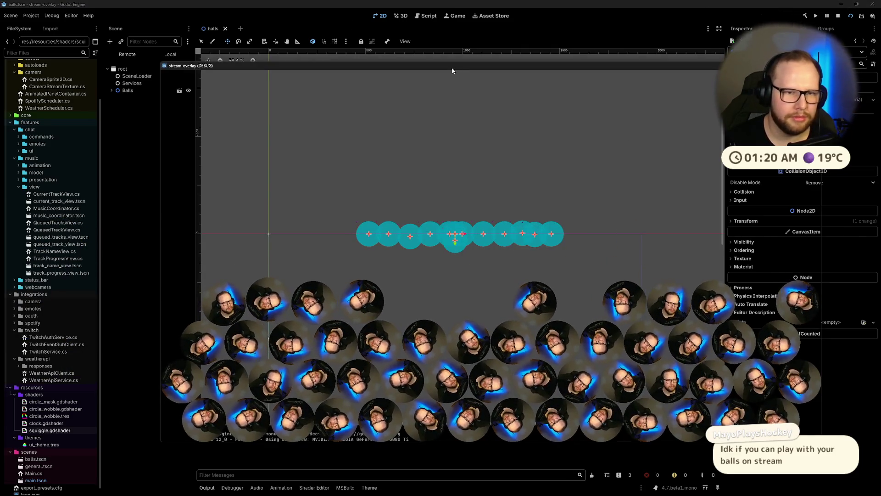
mouse_move(451, 67)
left_mouse_down()
mouse_move(436, 45)
mouse_move(403, 51)
mouse_move(425, 20)
mouse_move(403, 61)
left_mouse_up()
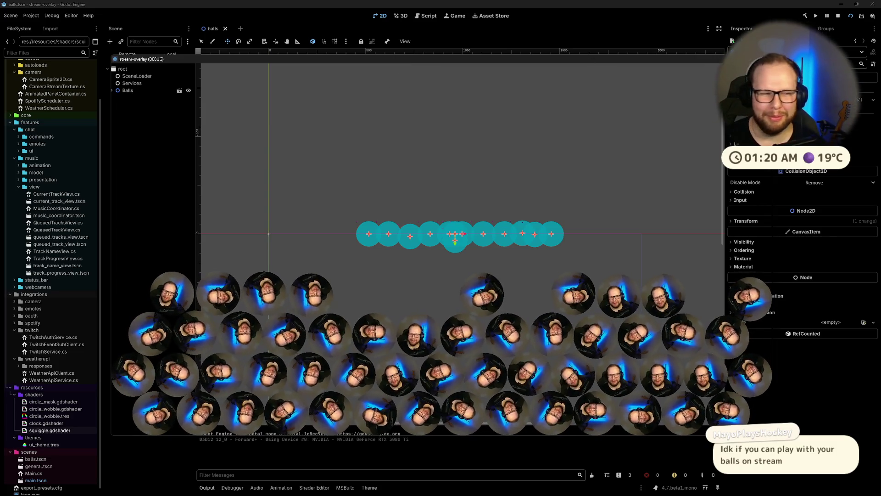
Step: Stop the game and inspect the first ball's Sprite2D node
key("F8")
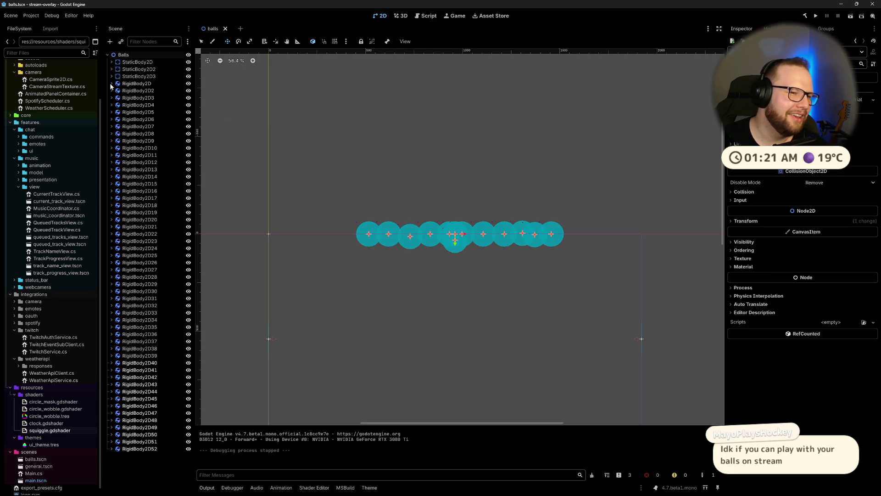
left_click(111, 84)
left_click(149, 91)
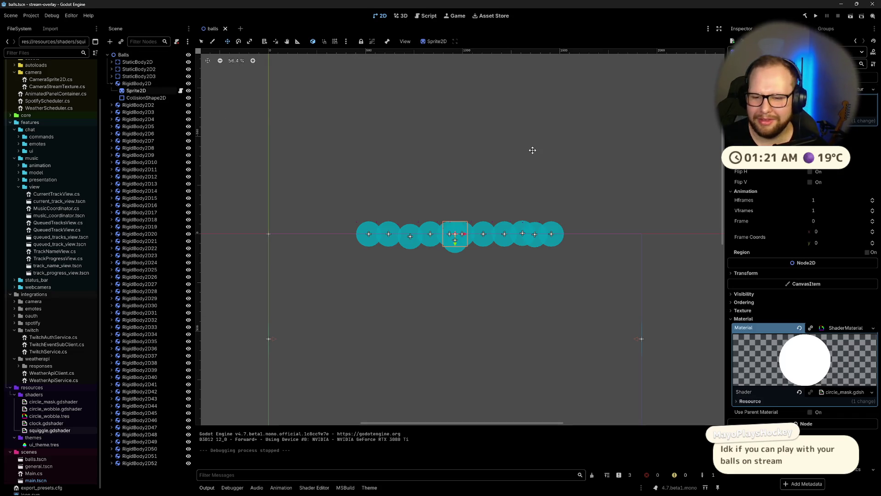
left_click(111, 84)
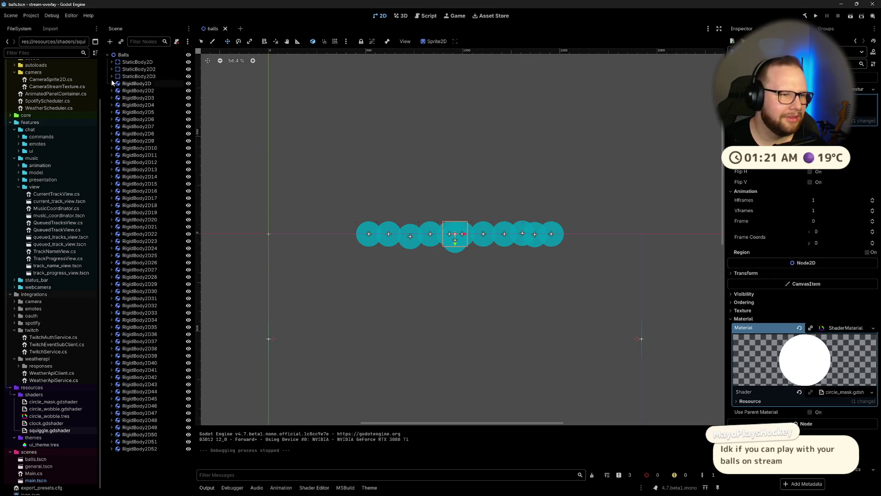
Step: Rerun the scene and place the restored, smaller game window over the editor viewport
left_click(818, 17)
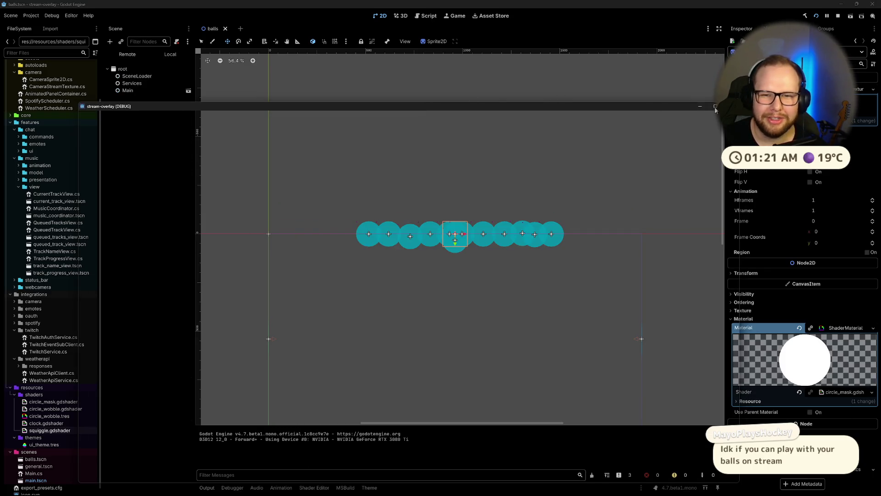
left_click(715, 107)
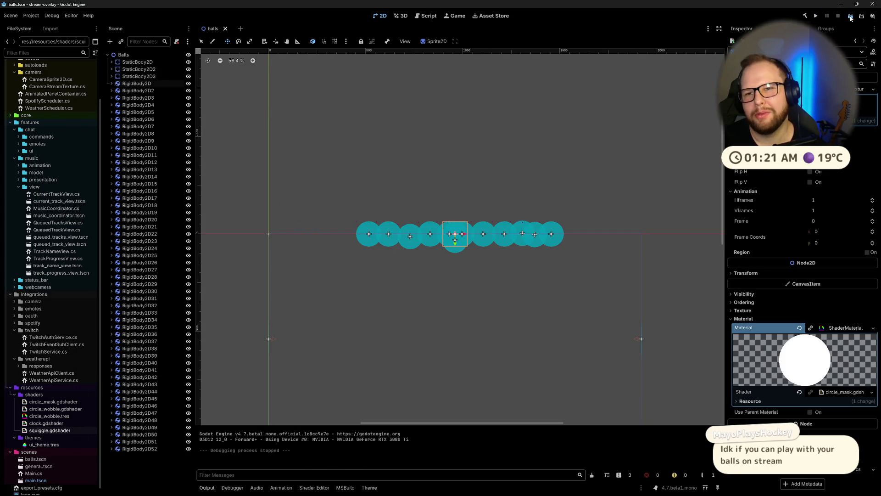
key("F5")
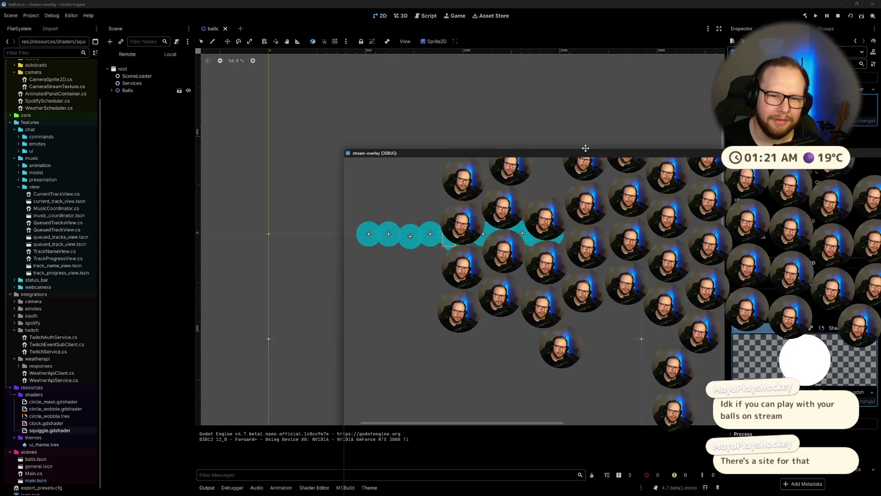
double_click(585, 152)
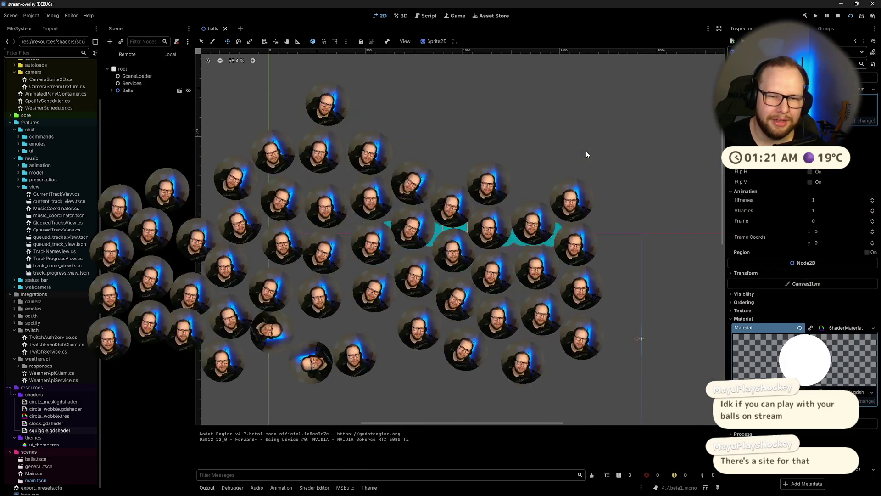
left_click(856, 4)
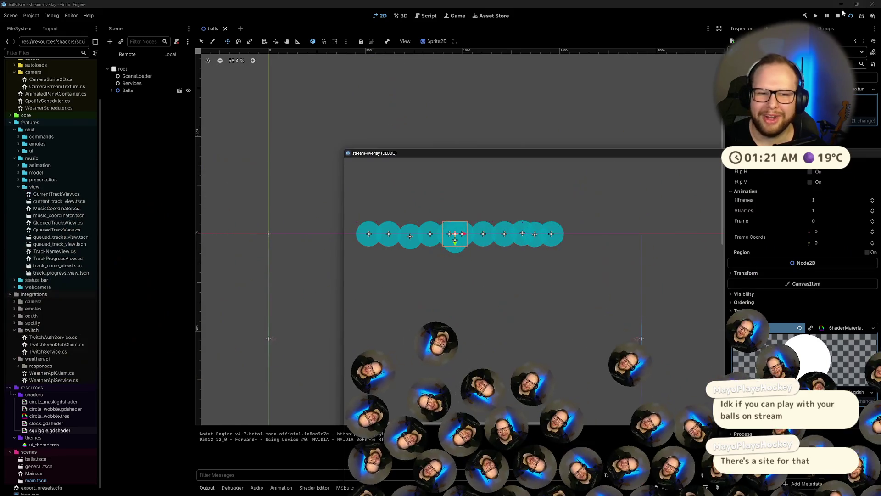
mouse_move(705, 155)
left_mouse_down()
mouse_move(499, 41)
mouse_move(505, 55)
left_mouse_up()
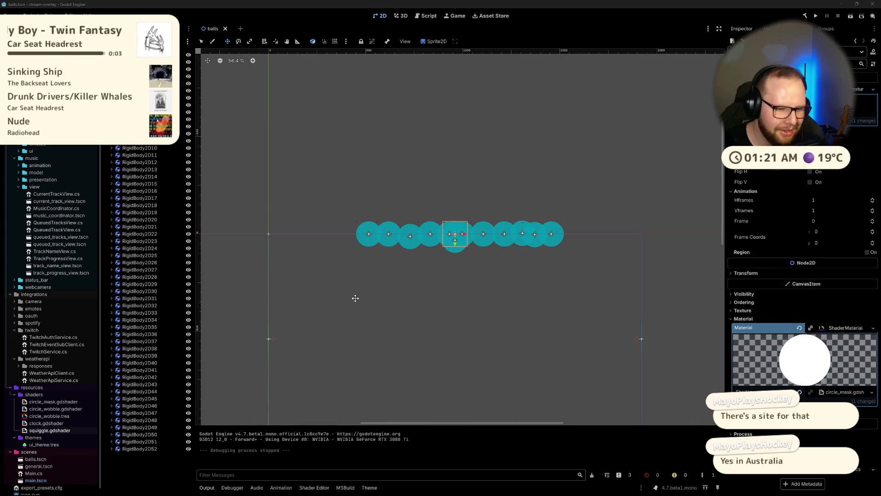
Step: Switch to another virtual desktop and bring up the stream overlay from the Start menu
key("ctrl+super+Left")
key("super")
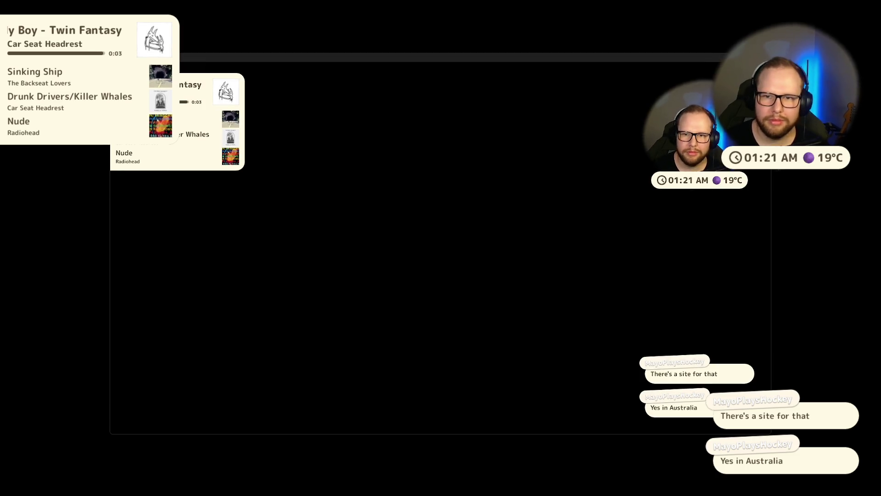
left_click(501, 487)
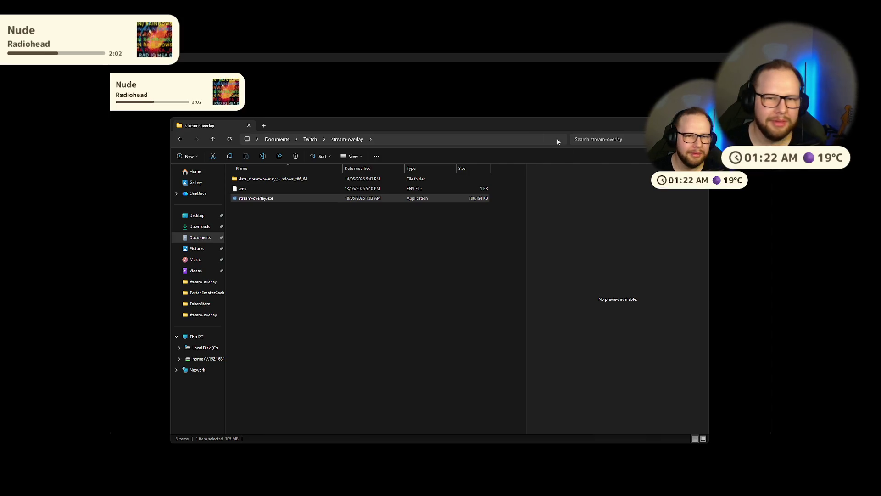
left_click(713, 65)
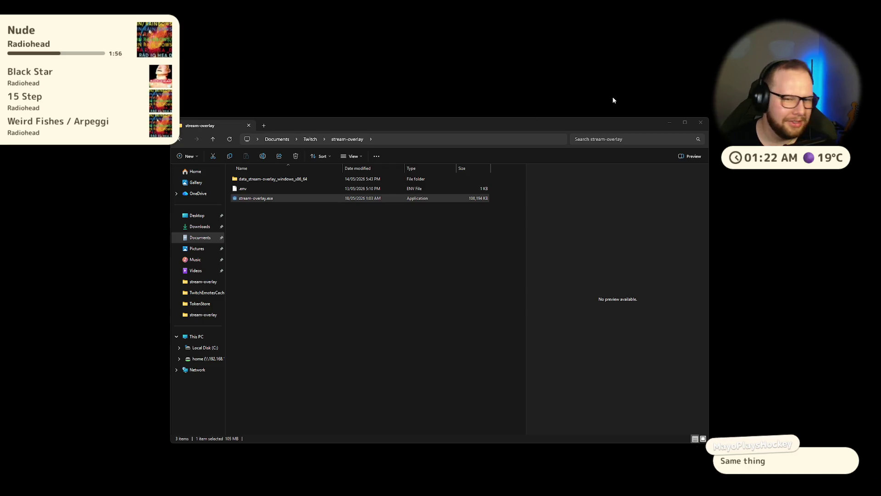
left_click(700, 122)
key("ctrl+super+Right")
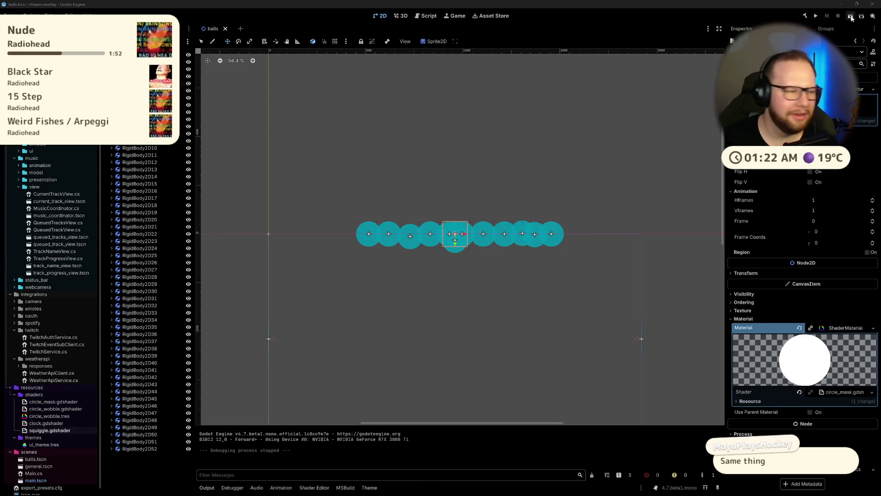
Step: Select the RigidBody2D copies down to the last, delete all 51, and switch to Visual Studio
left_click(121, 270)
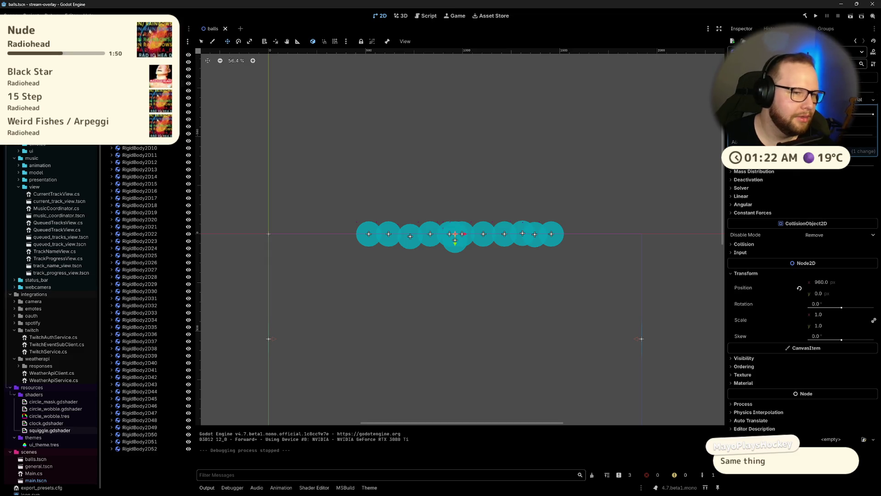
left_click(449, 239)
left_click(139, 449, "shift")
key("Delete")
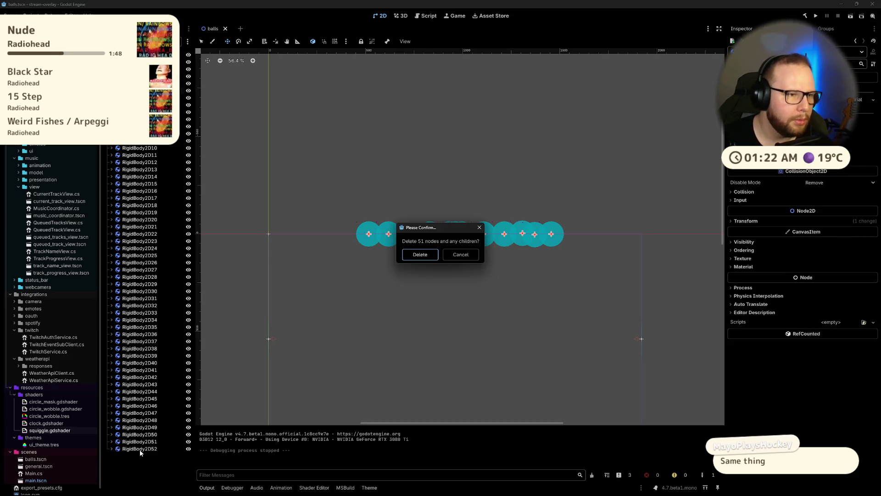
key("Return")
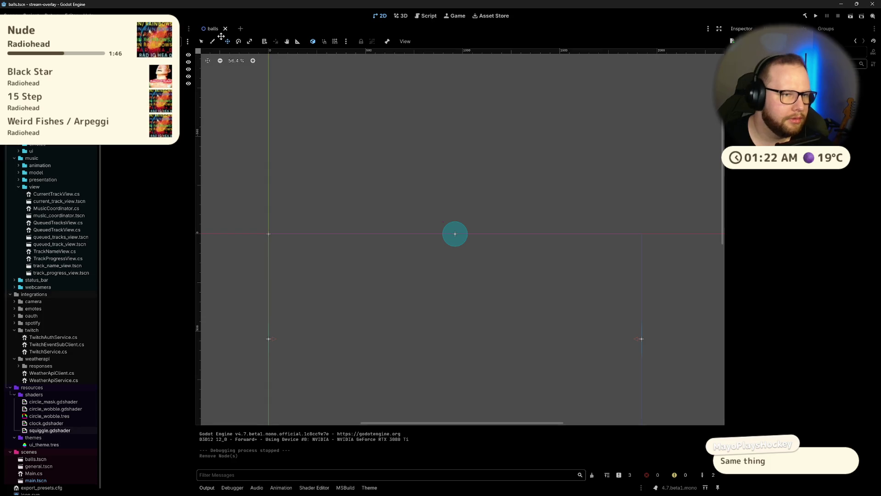
key("alt+Tab")
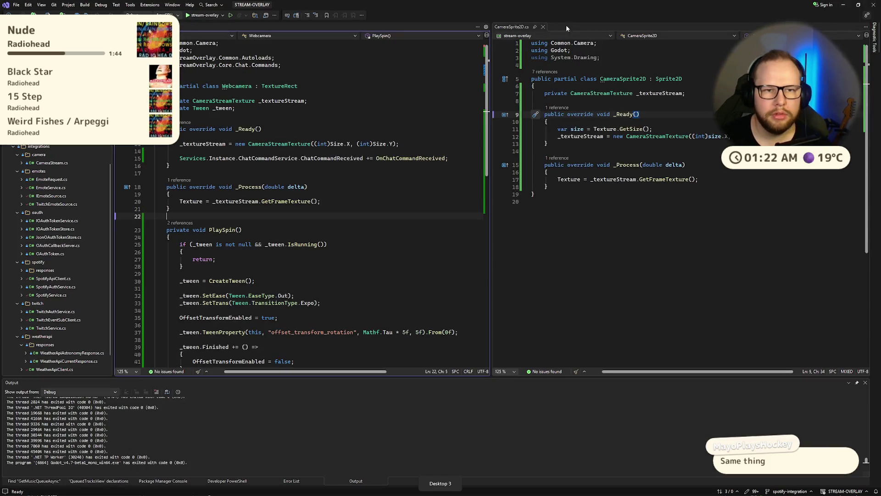
Step: Close the CameraSprite2D.cs and Webcamera.cs files and open SpotifyAuthService.cs
left_click(543, 27)
key("ctrl+F4")
scroll(69, 183, "down", 1)
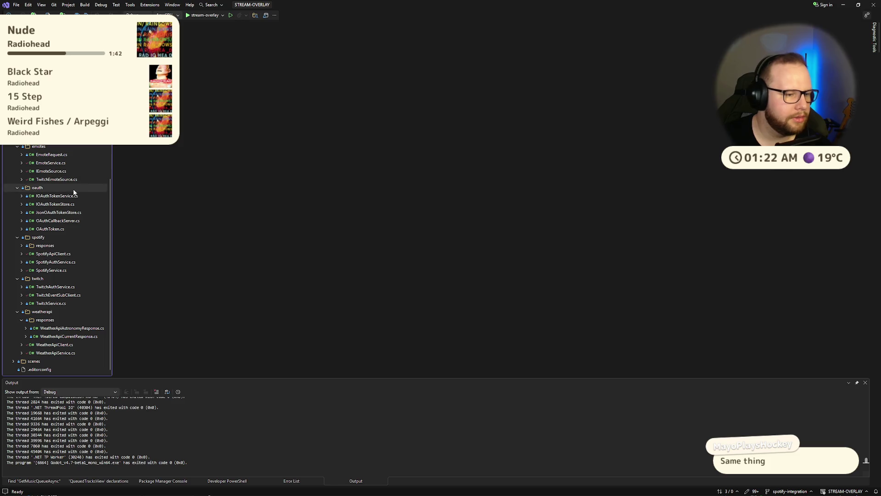
left_click(83, 262)
scroll(477, 228, "down", 20)
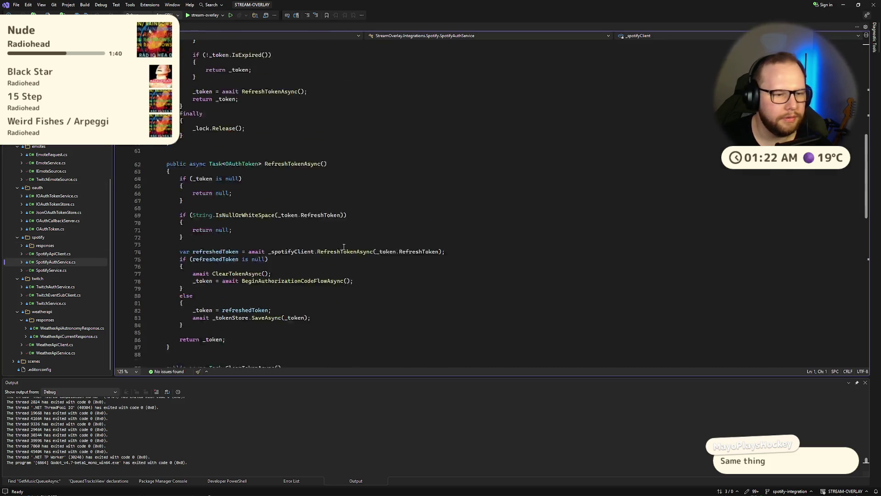
Step: Highlight the null-token check on lines 63–66, then go to the RefreshTokenAsync signature
key("ctrl+minus")
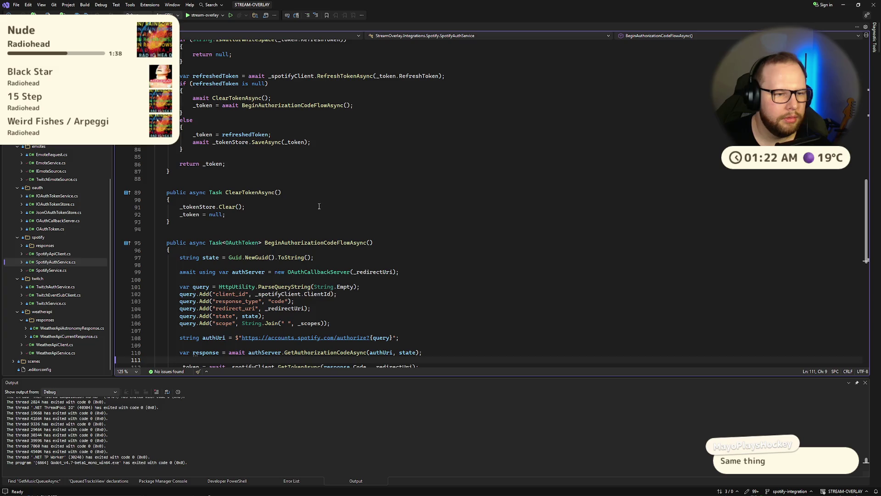
left_click(320, 129)
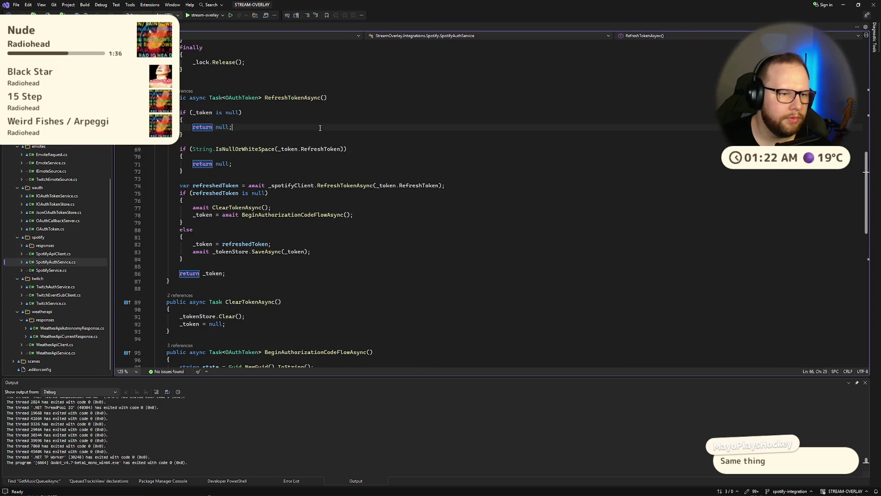
left_click_drag(172, 105, 229, 127)
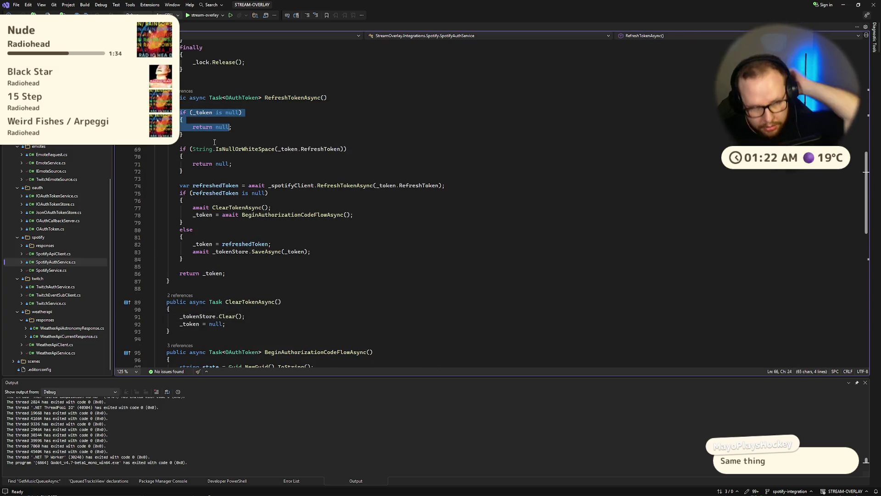
mouse_move(216, 149)
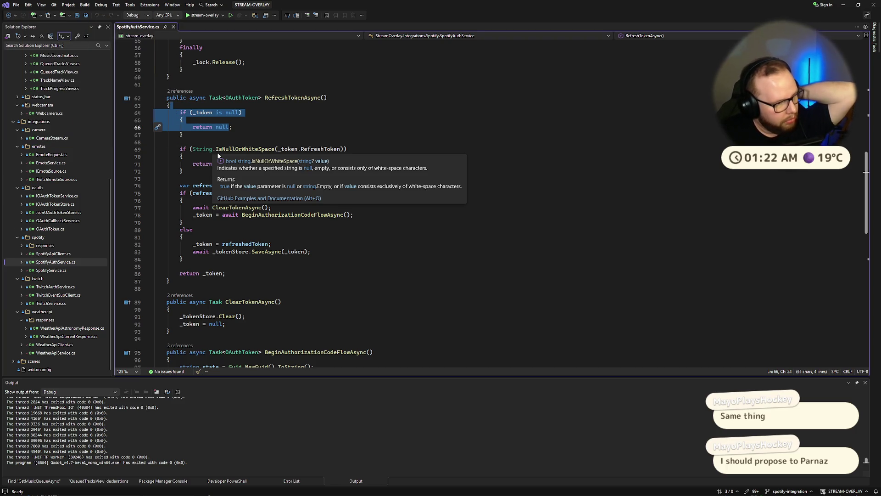
left_click(395, 100)
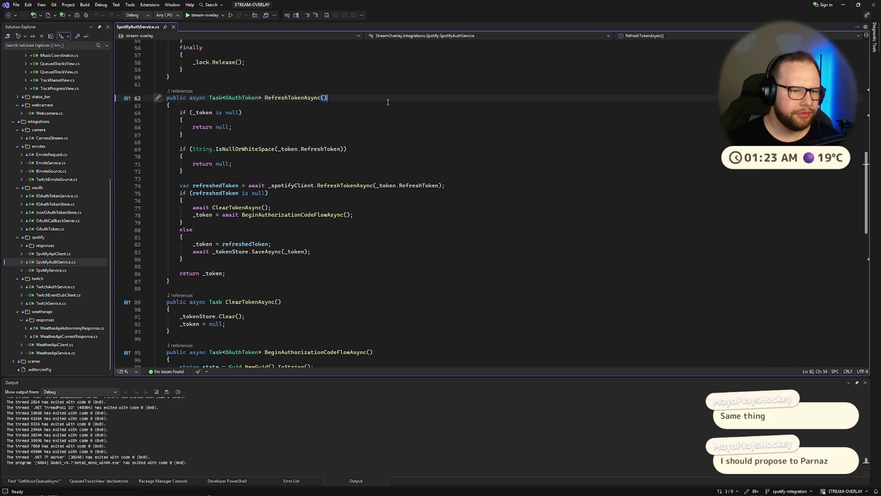
Step: Inspect the refreshedToken usages and the RefreshTokenAsync call on line 74
left_click(227, 186)
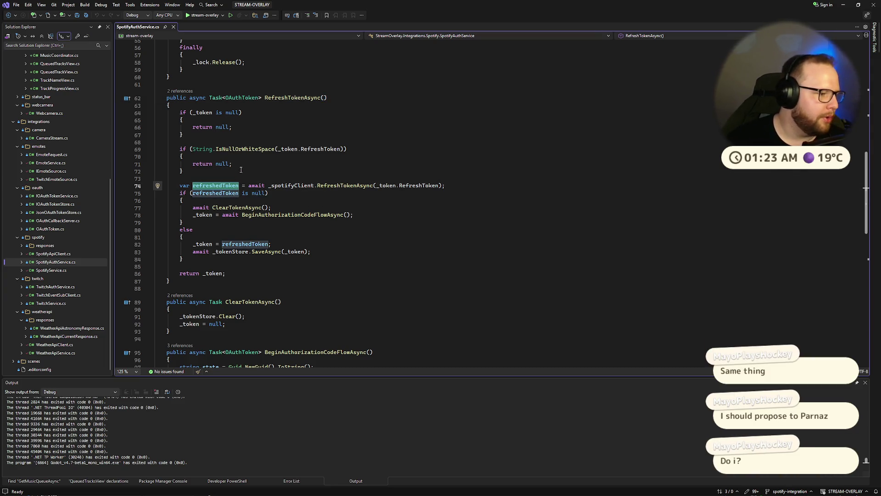
left_click(307, 164)
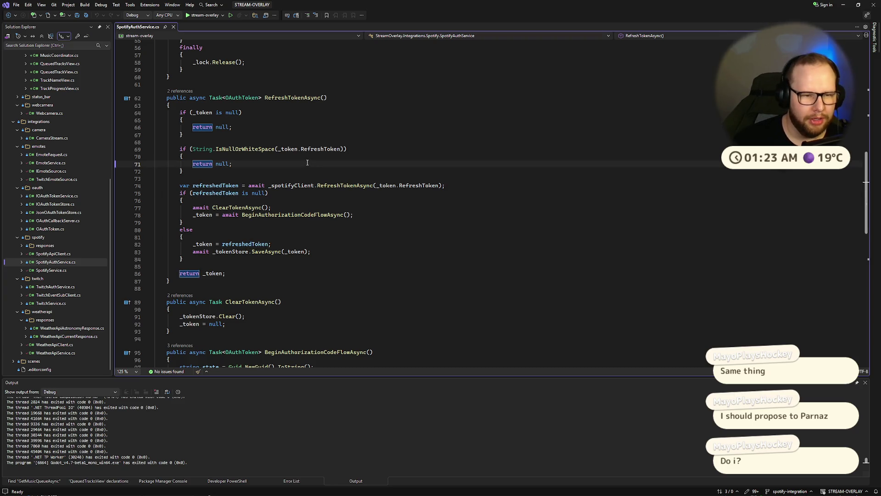
left_click_drag(253, 186, 445, 187)
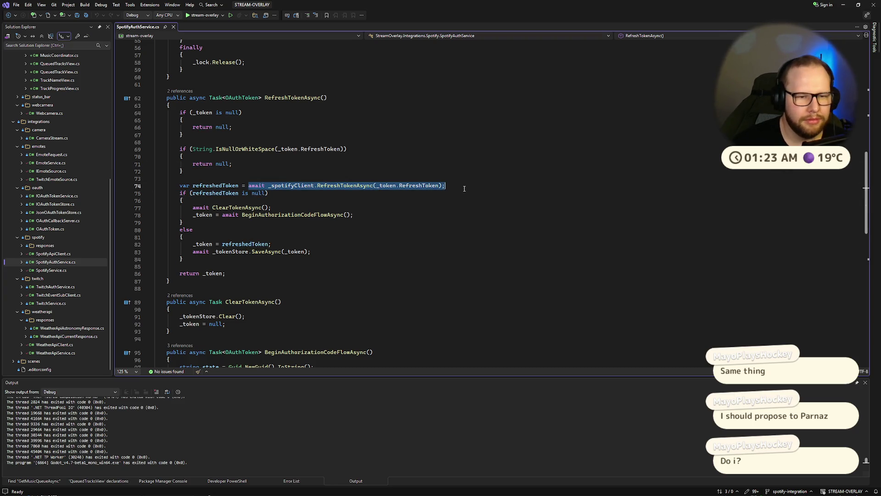
left_click(206, 186)
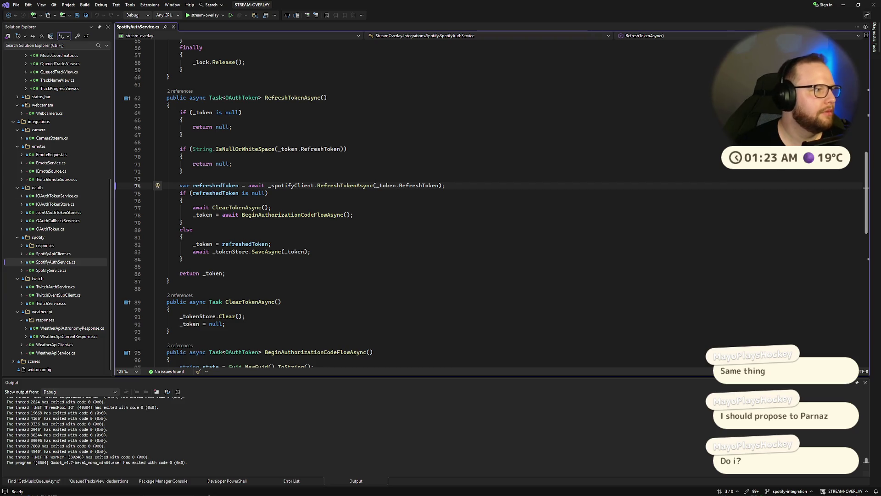
left_click(197, 186)
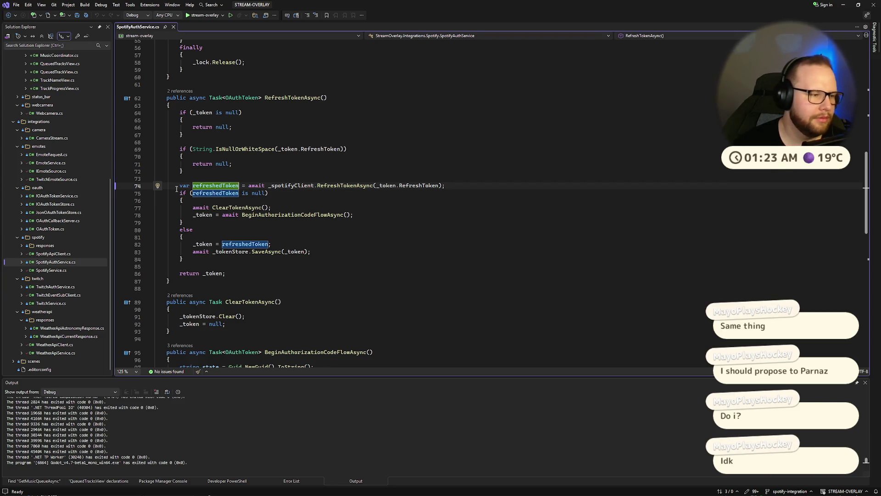
key("Up")
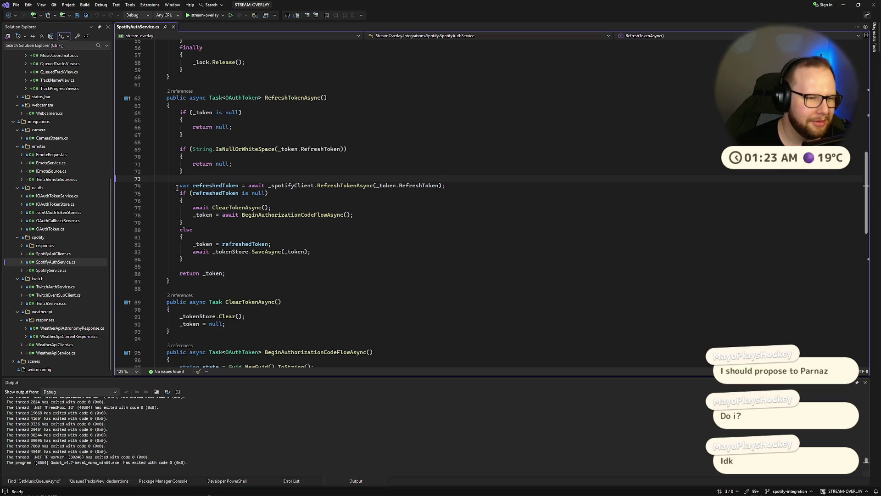
mouse_move(177, 189)
left_mouse_down()
mouse_move(448, 186)
mouse_move(178, 186)
left_mouse_up()
left_click(484, 184)
Step: Highlight line 74, the refreshedToken null check on line 75, and the ClearTokenAsync call
left_click(255, 169)
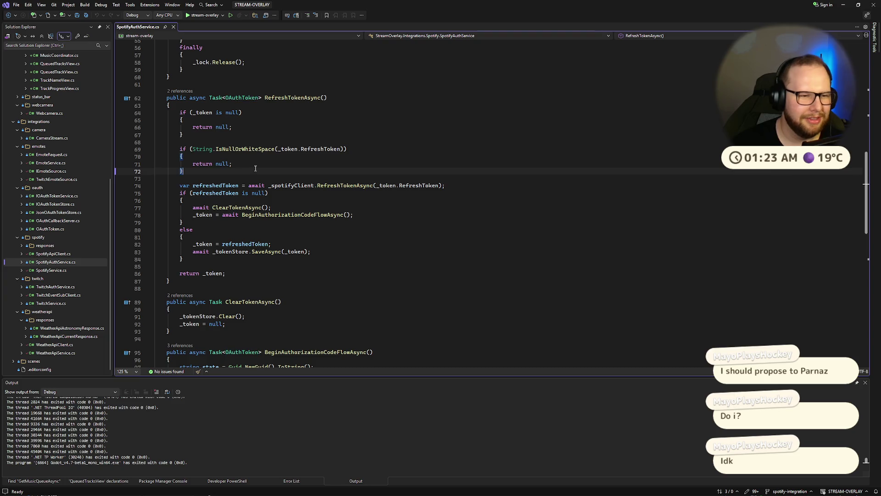
key("Down")
key("shift+Down")
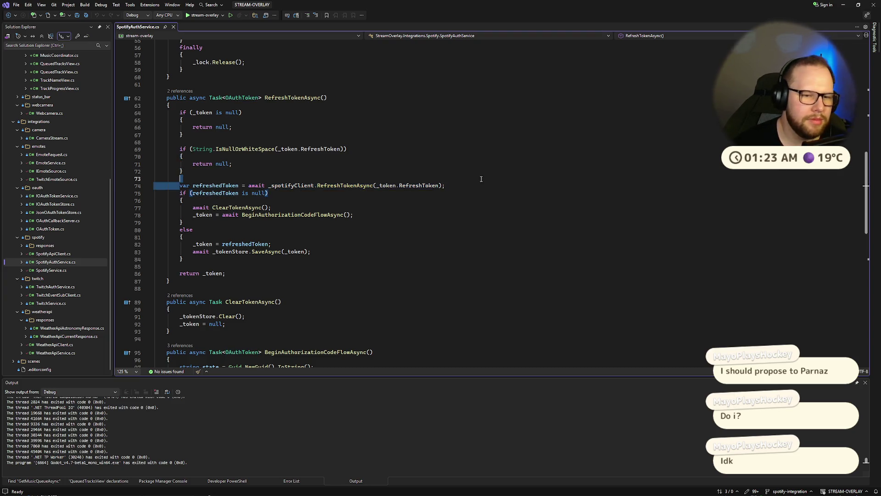
key("shift+End")
left_click(184, 185)
left_click_drag(177, 192, 294, 194)
left_click(295, 194)
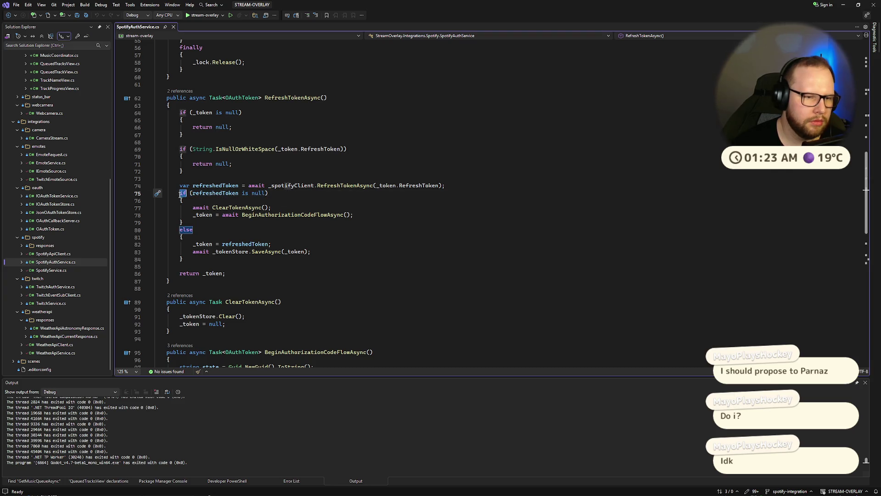
double_click(237, 208)
scroll(271, 196, "down", 3)
left_click(198, 250)
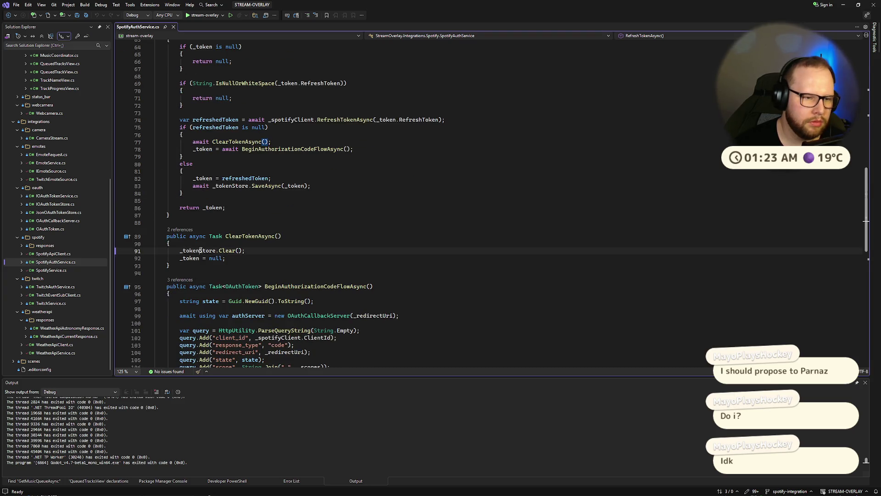
double_click(227, 251)
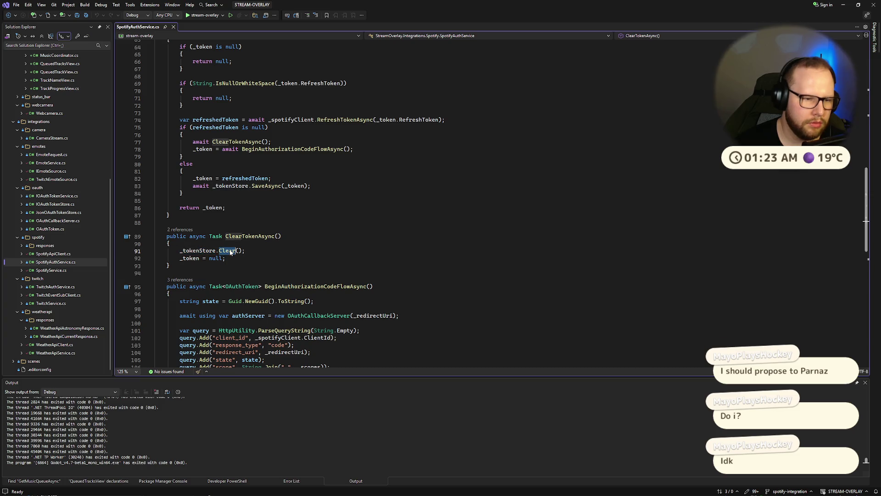
left_click(299, 250)
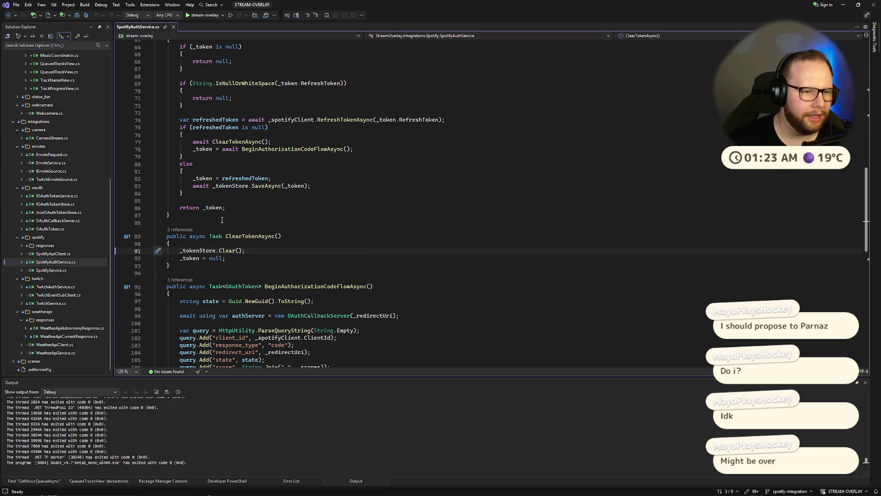
left_click(202, 200)
left_click_drag(184, 193, 180, 120)
left_click(224, 113)
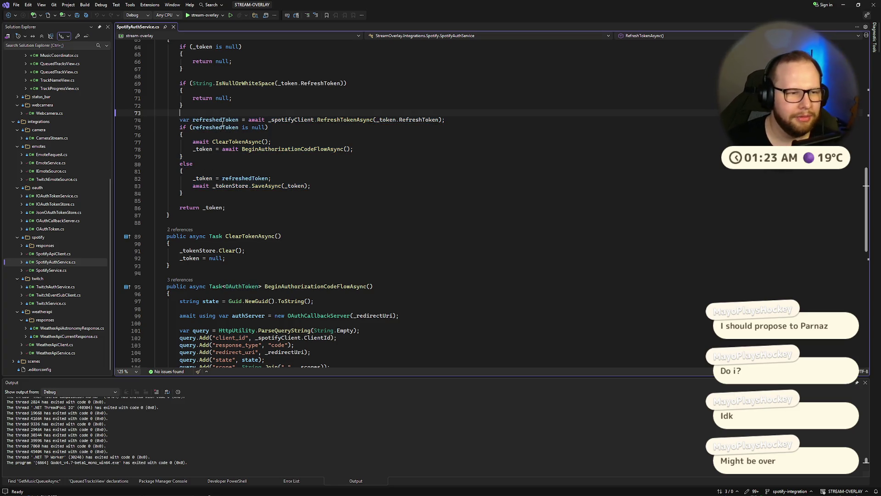
left_click_drag(180, 128, 184, 156)
key("Escape")
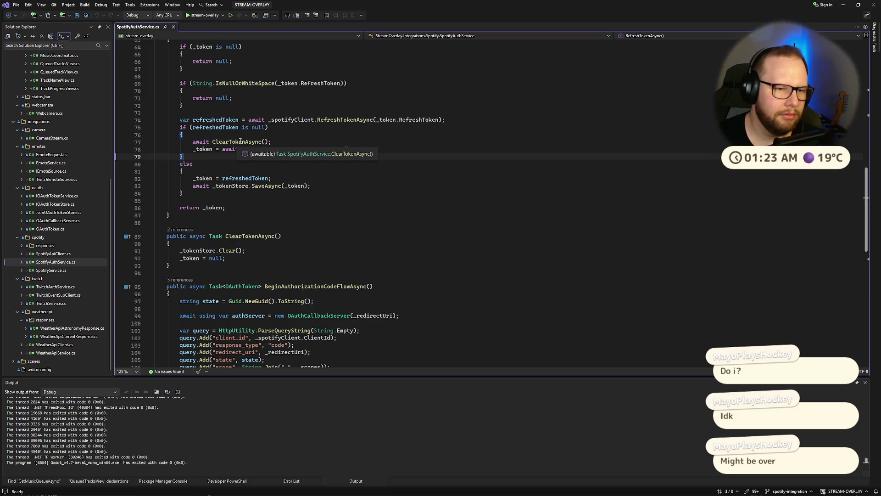
left_click(235, 135)
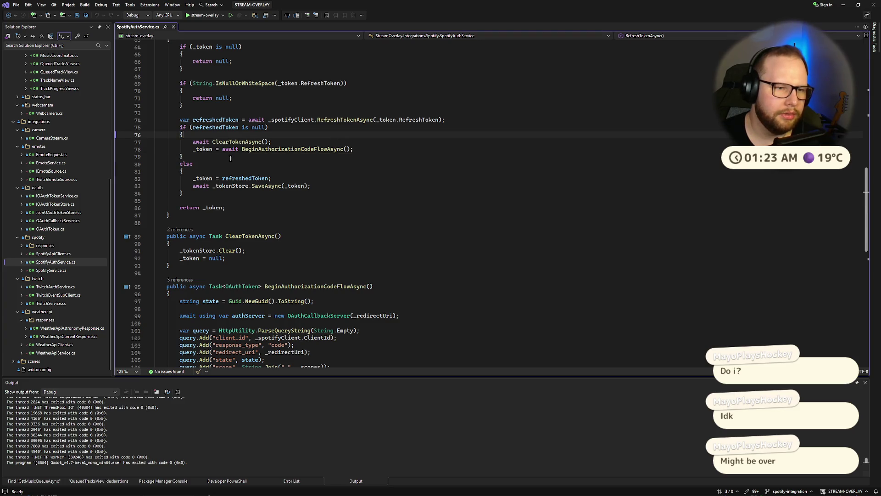
double_click(294, 149)
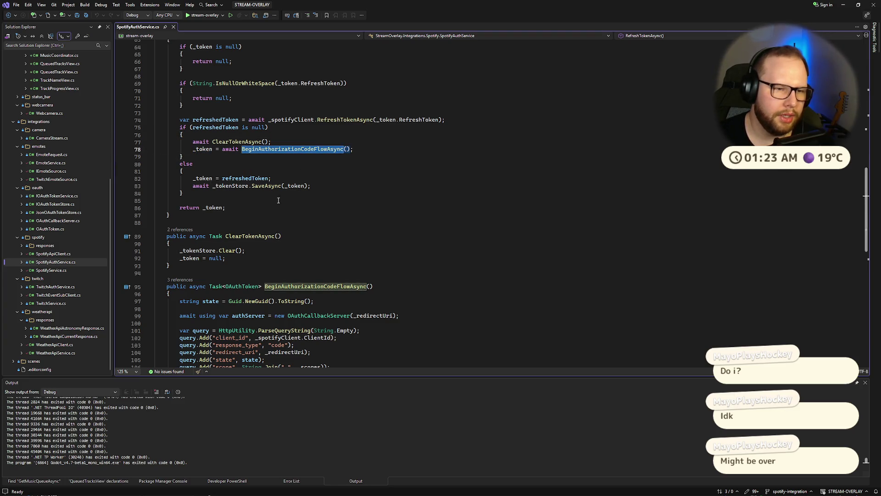
left_click(362, 209)
left_click(314, 184)
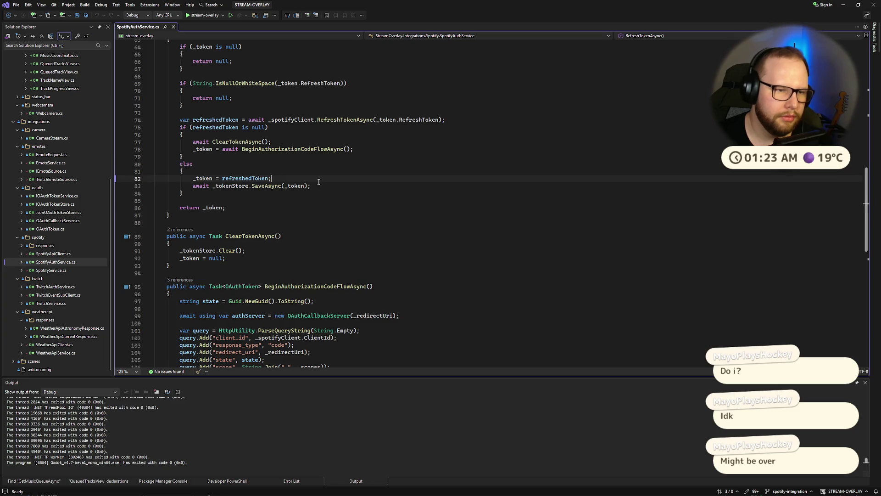
left_click_drag(193, 178, 272, 178)
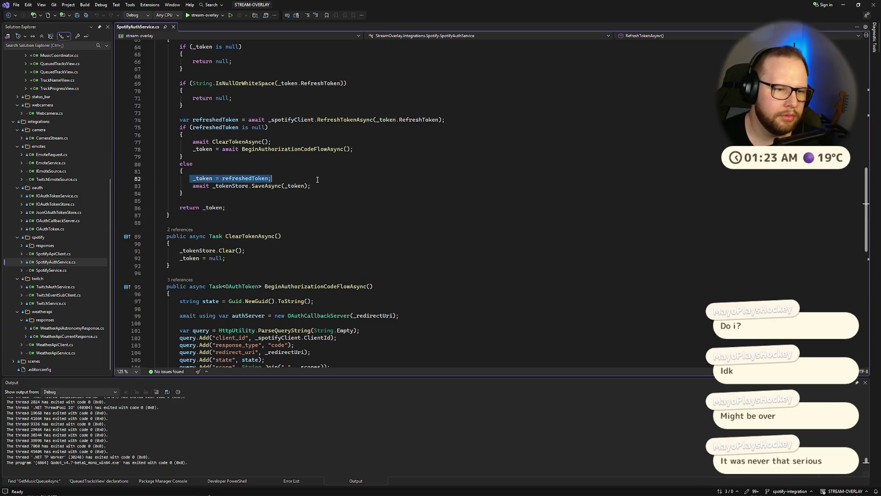
left_click(265, 186)
double_click(266, 186)
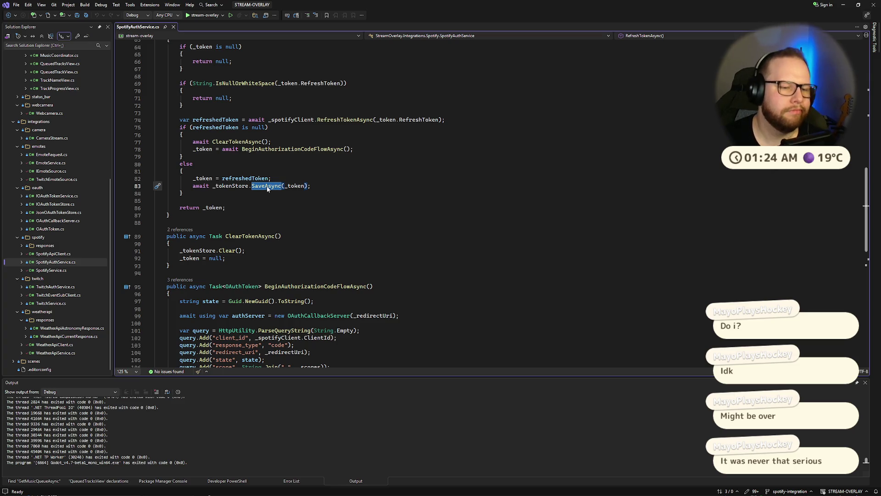
scroll(271, 186, "down", 3)
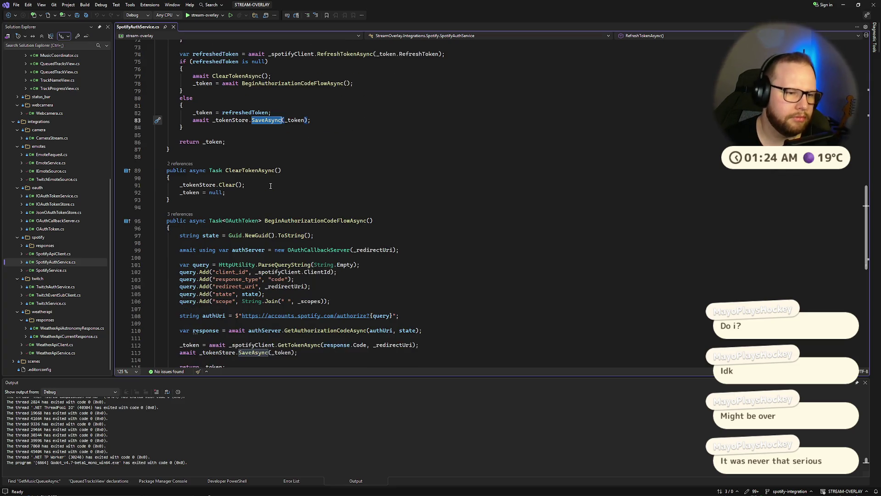
scroll(271, 186, "down", 3)
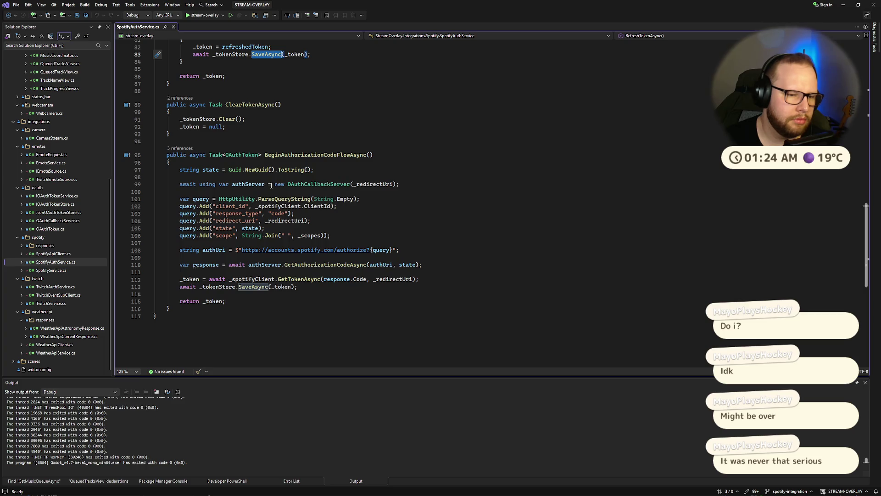
scroll(271, 185, "up", 5)
scroll(271, 185, "down", 6)
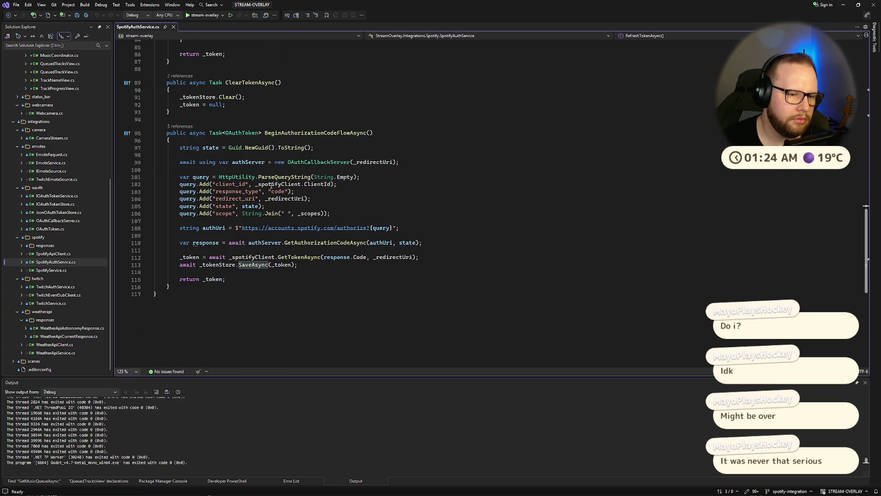
scroll(271, 185, "up", 4)
scroll(271, 185, "up", 1)
mouse_move(238, 137)
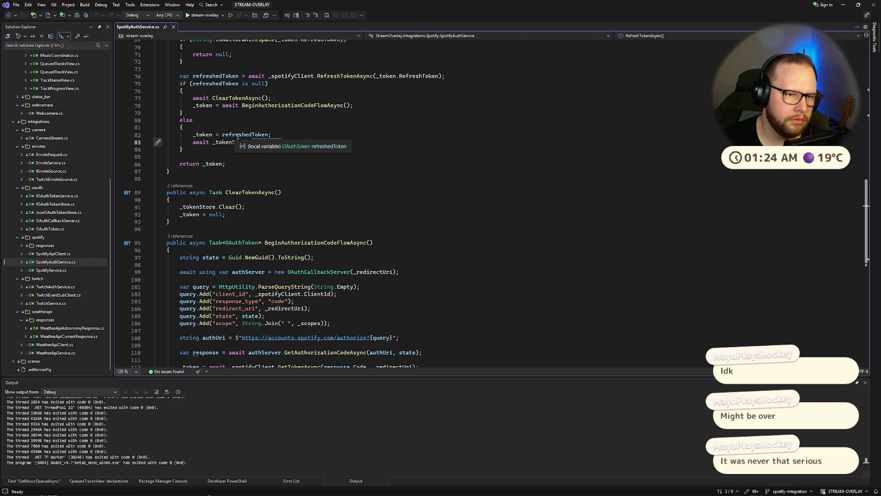
scroll(306, 185, "up", 5)
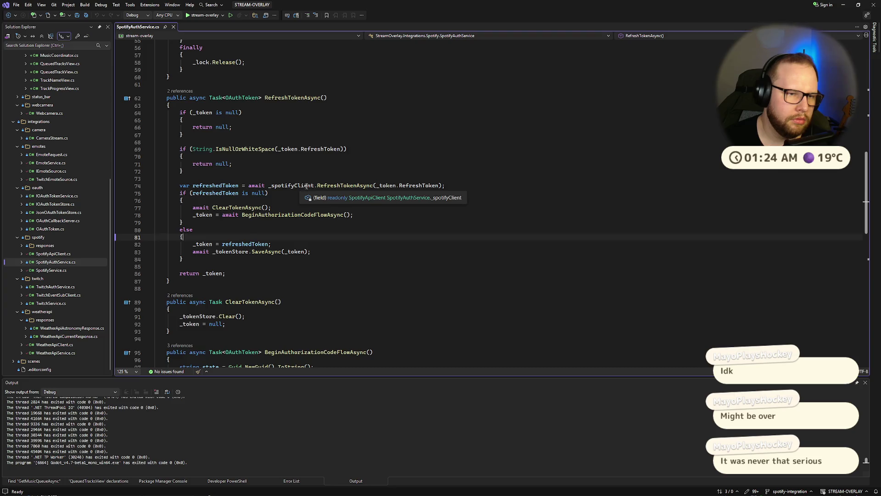
scroll(307, 185, "down", 8)
scroll(310, 188, "up", 1)
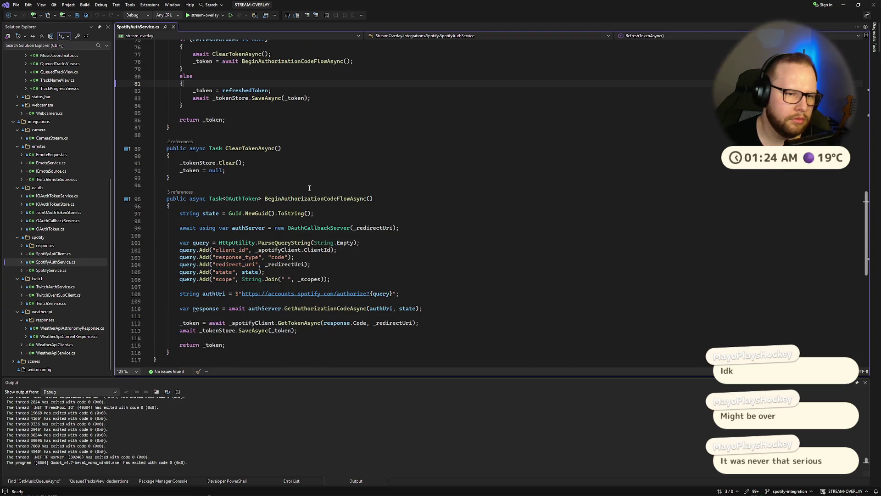
scroll(310, 188, "up", 19)
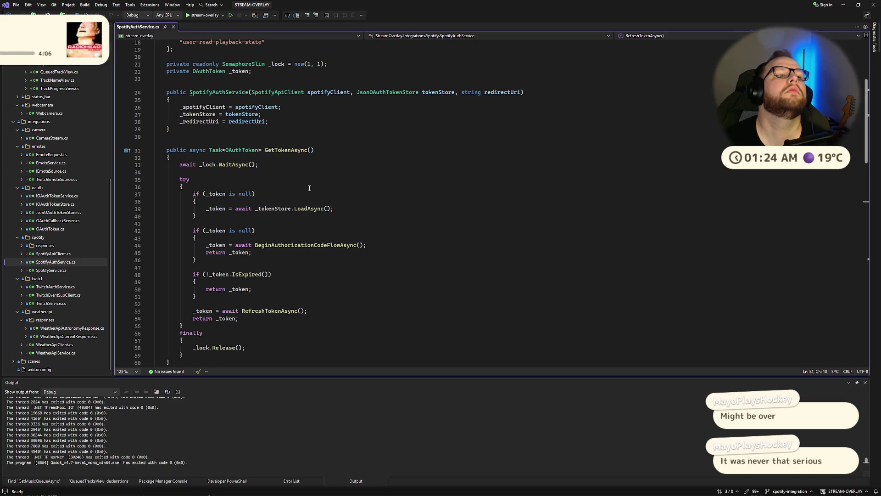
scroll(309, 188, "up", 6)
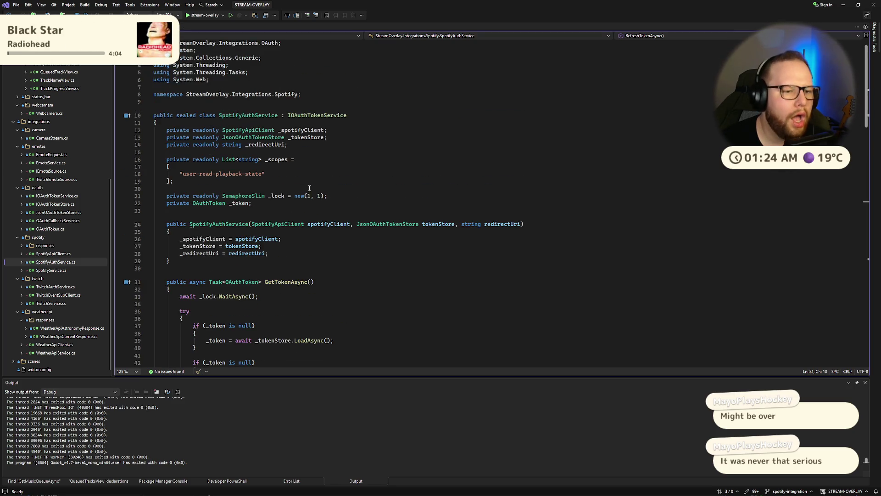
left_click(58, 255)
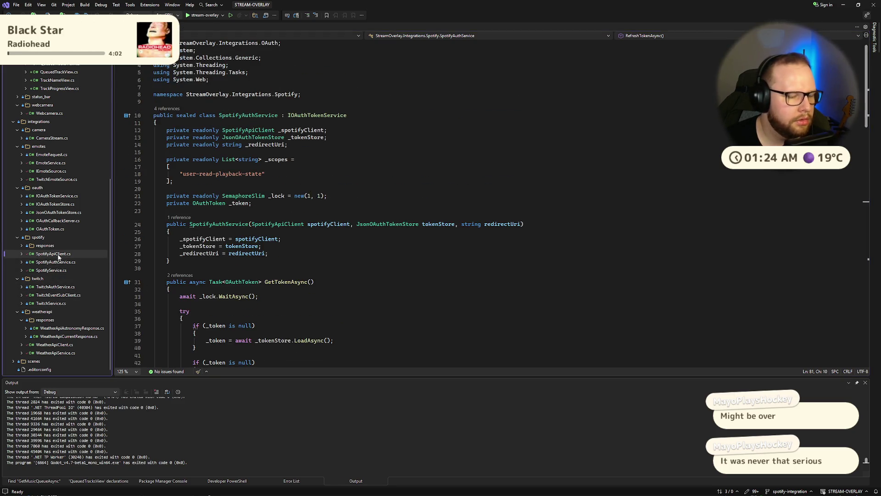
Step: Highlight AccessToken in the authorization header line of SpotifyApiClient.cs
scroll(234, 214, "down", 5)
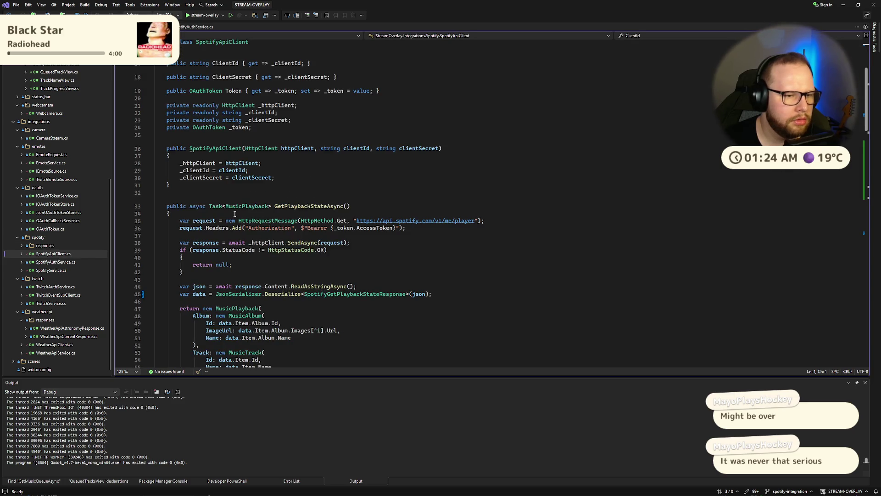
scroll(184, 234, "down", 3)
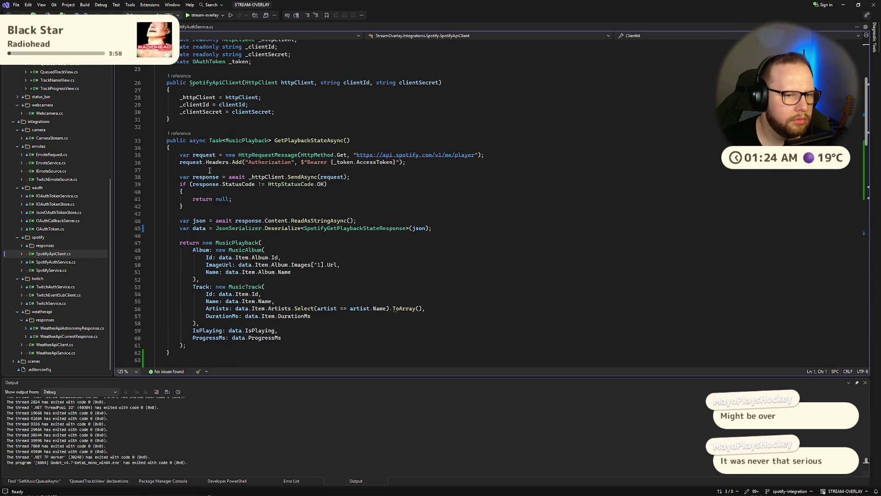
left_click(356, 163)
key("ctrl+shift+Right")
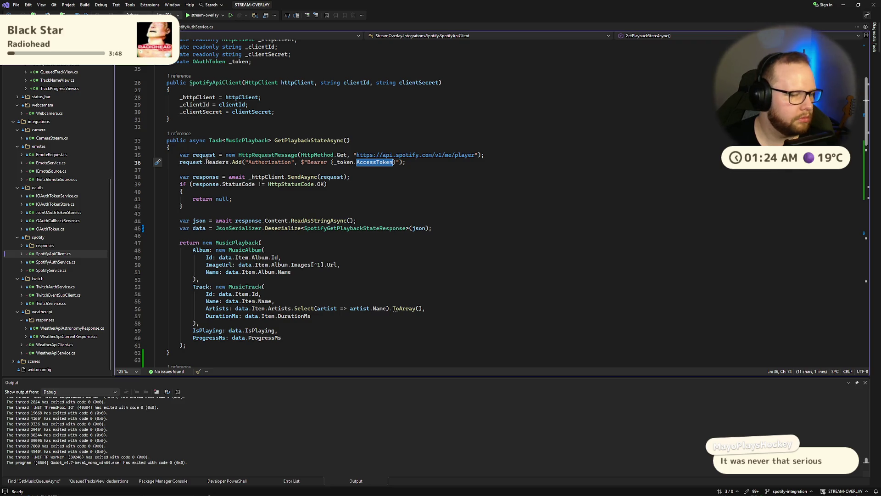
left_click(346, 115)
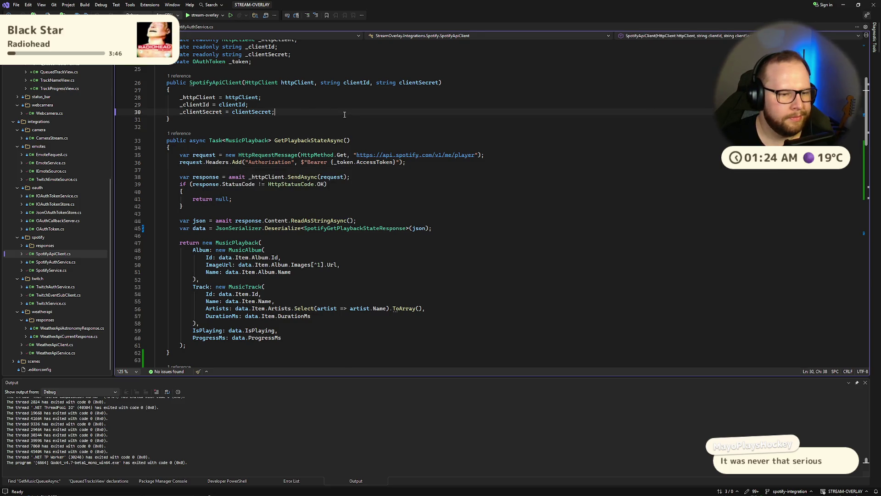
Step: Scroll through GetPlaybackStateAsync, GetUserQueue, GetTokenAsync and RefreshTokenAsync
scroll(346, 116, "down", 6)
scroll(345, 114, "down", 4)
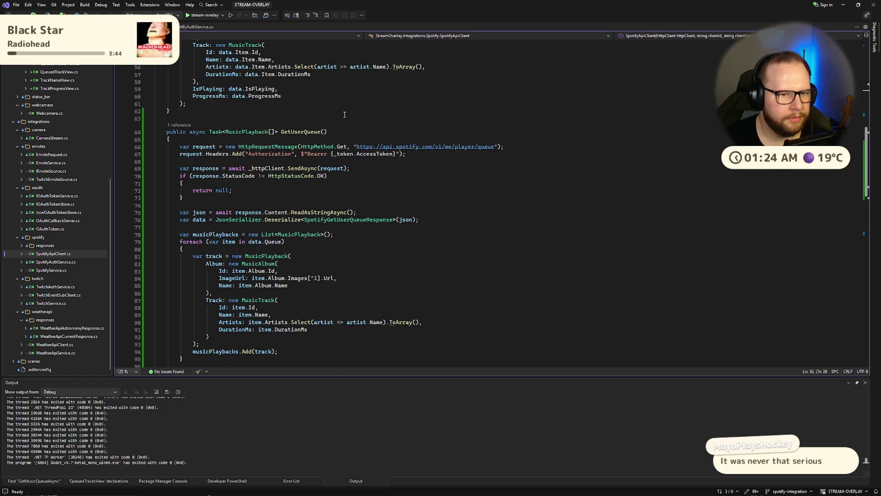
scroll(329, 136, "down", 11)
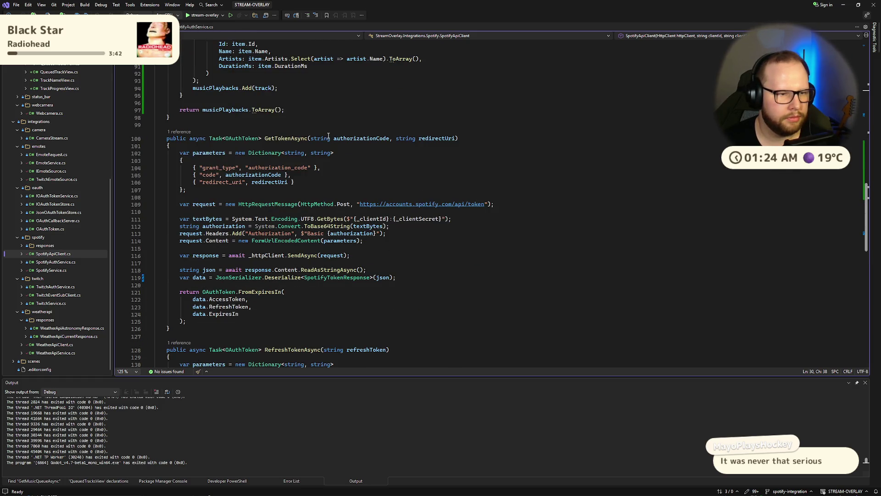
scroll(328, 136, "down", 4)
scroll(328, 136, "down", 5)
scroll(328, 136, "up", 20)
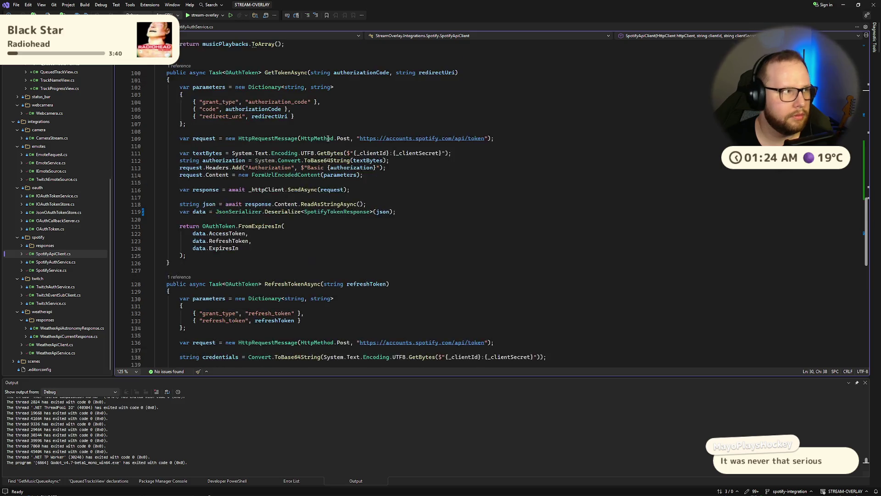
scroll(320, 157, "up", 6)
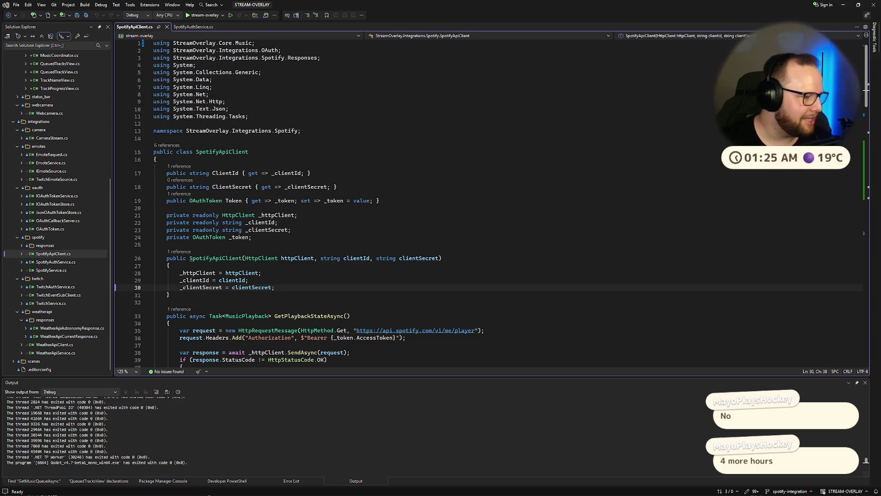
mouse_move(265, 493)
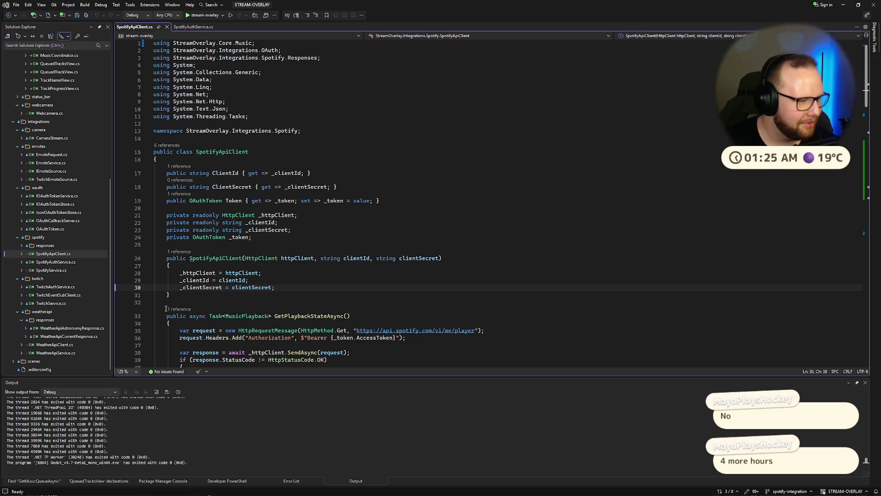